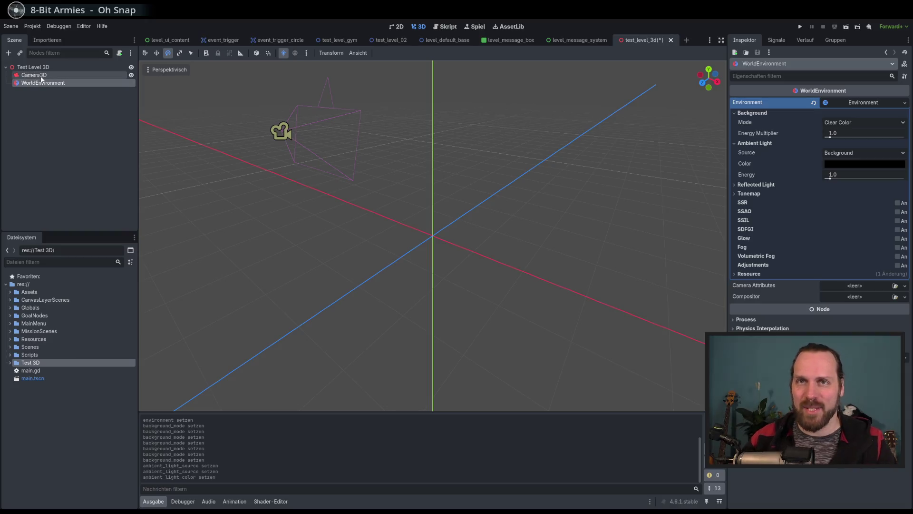
- Select WorldEnvironment in the Scene dock and delete it, confirming the 'Node löschen?' prompt
left_click(33, 67)
left_click(44, 83)
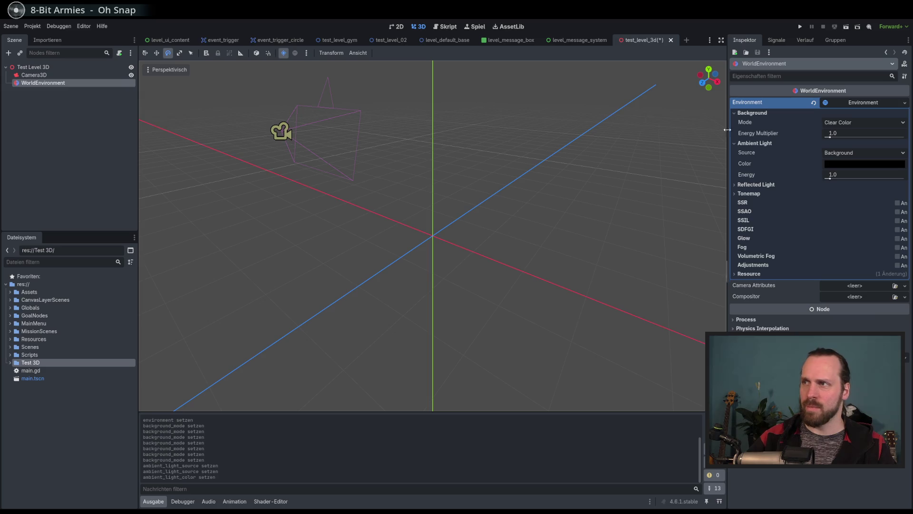
key("Up")
key("Down")
key("Delete")
key("Return")
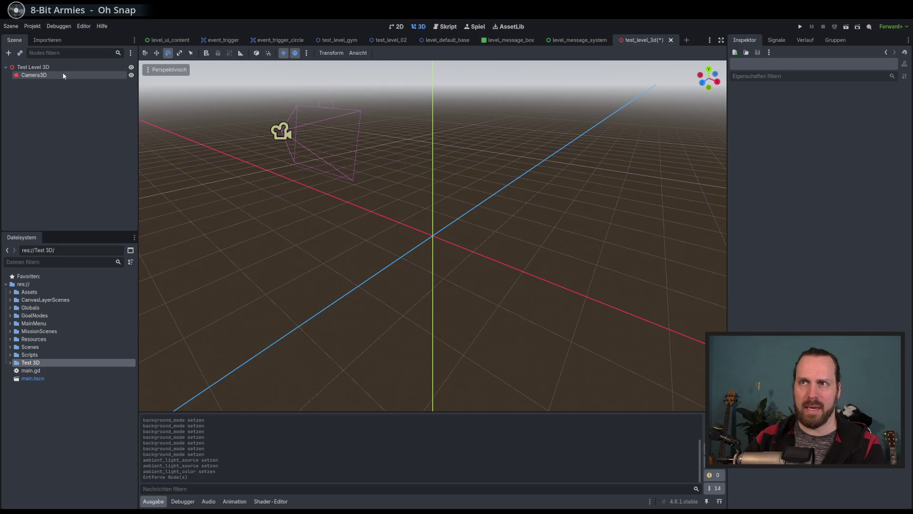
- Finish the WorldEnvironment deletion and add a DirectionalLight3D under the root via a 'light' search
left_click(65, 74)
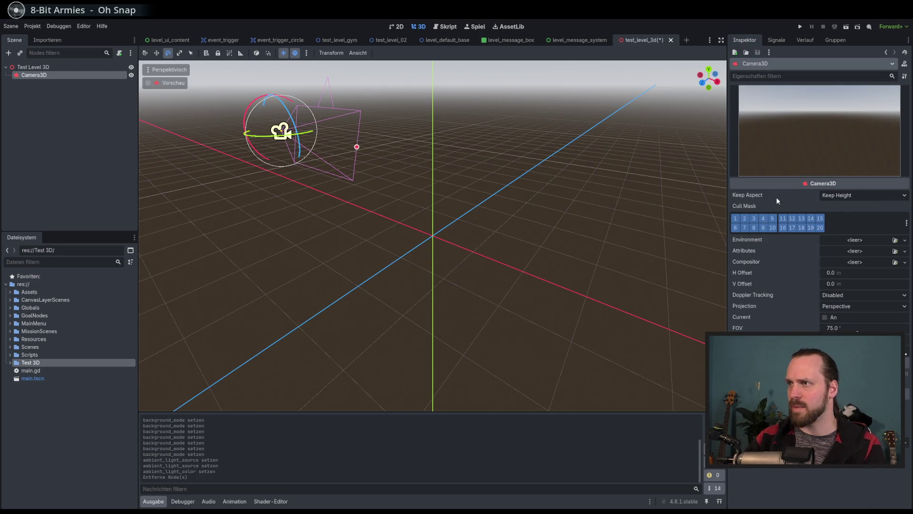
left_click(47, 67)
key("Down")
key("Up")
left_click(8, 53)
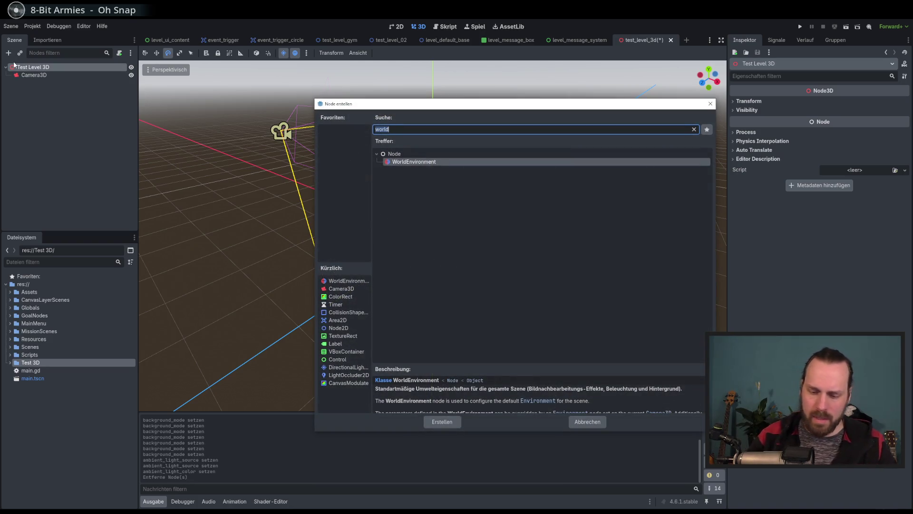
type("light")
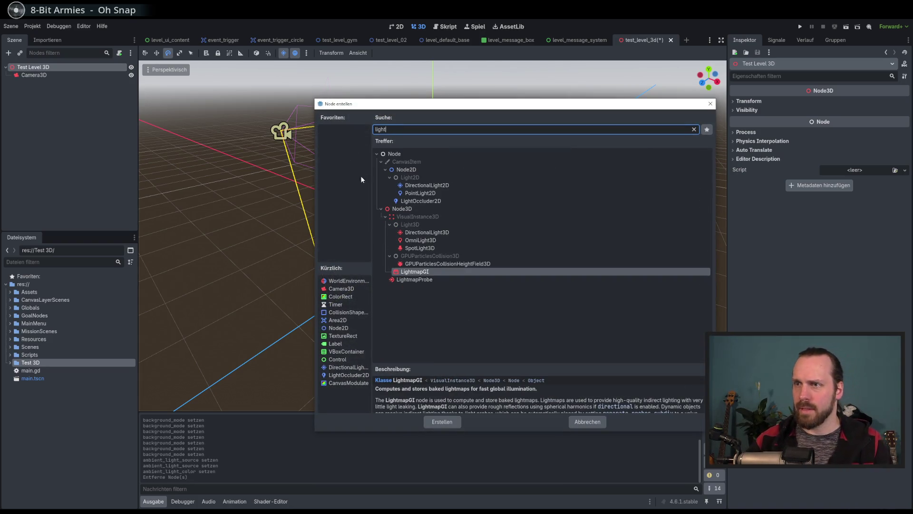
left_click(450, 233)
double_click(450, 233)
- Raise the DirectionalLight3D, tilt it to a new angle, and shift it to the right
mouse_move(450, 232)
left_mouse_down()
mouse_move(338, 159)
mouse_move(241, 118)
left_mouse_up()
key("w")
mouse_move(430, 226)
left_mouse_down()
mouse_move(423, 109)
mouse_move(444, 102)
mouse_move(440, 121)
left_mouse_up()
key("e")
left_click_drag(441, 159, 449, 146)
mouse_move(476, 190)
left_mouse_down()
mouse_move(530, 204)
mouse_move(518, 197)
left_mouse_up()
key("w")
mouse_move(447, 181)
left_mouse_down()
mouse_move(590, 206)
mouse_move(577, 211)
mouse_move(592, 205)
mouse_move(584, 220)
mouse_move(594, 247)
left_mouse_up()
left_click(31, 67)
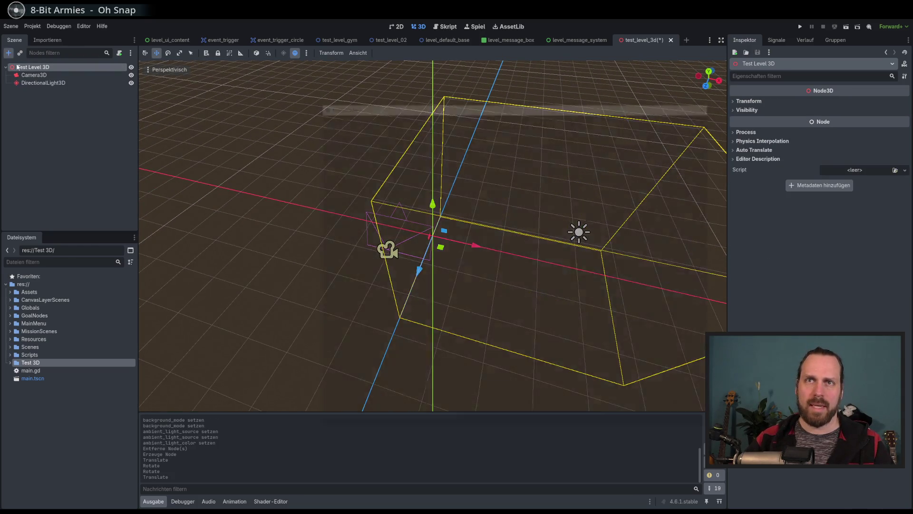
- Reopen the Create Node dialog for the root, clear the 'light' search, and peek at the Node3D and Node2D branches
left_click(9, 53)
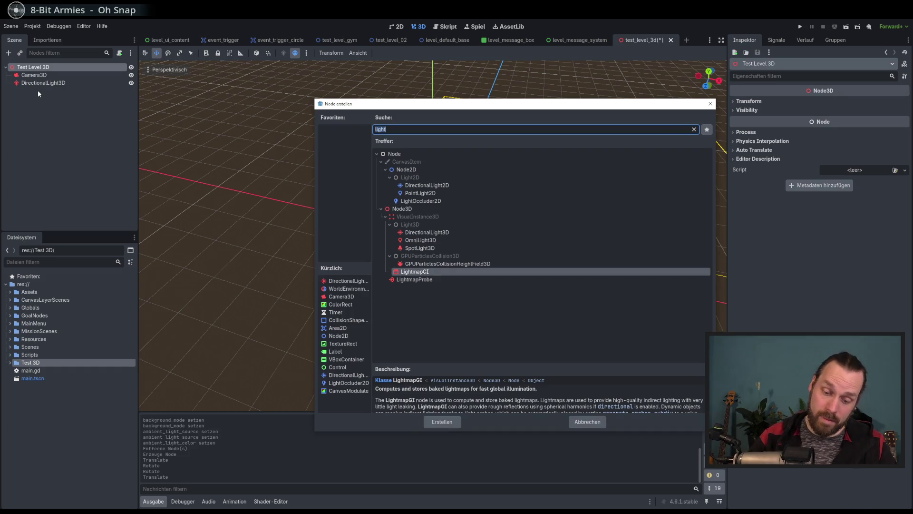
key("BackSpace")
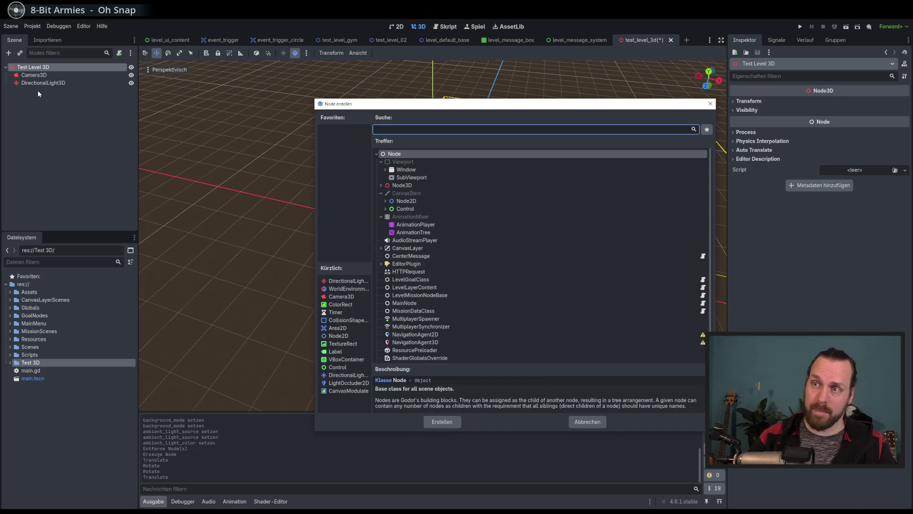
left_click(381, 186)
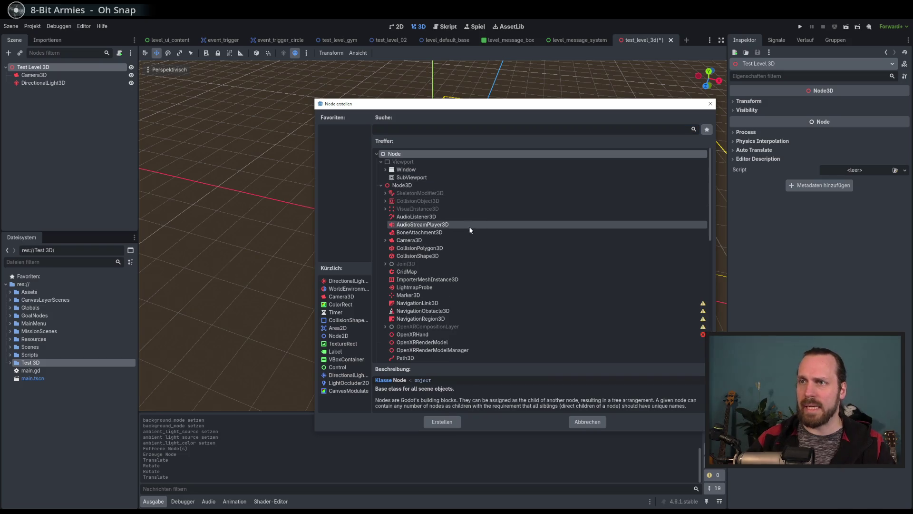
left_click(380, 185)
left_click(386, 202)
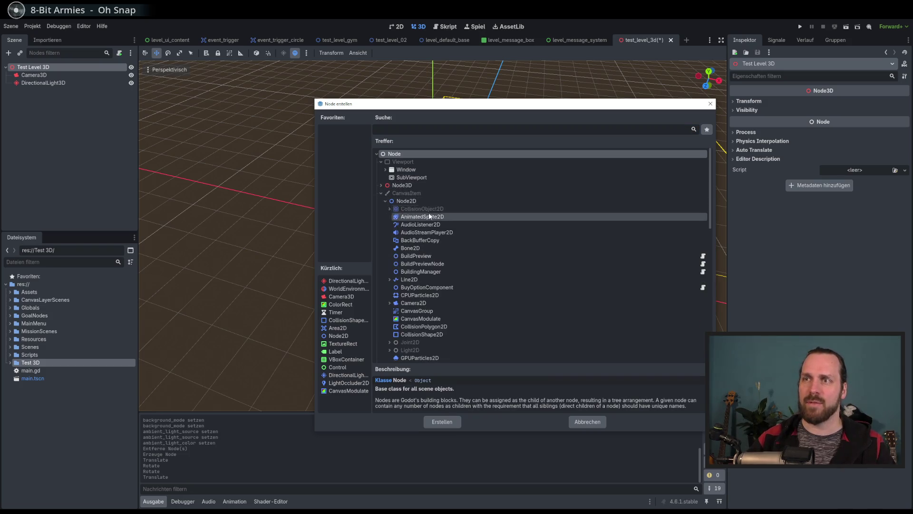
scroll(419, 267, "down", 5)
scroll(421, 266, "up", 10)
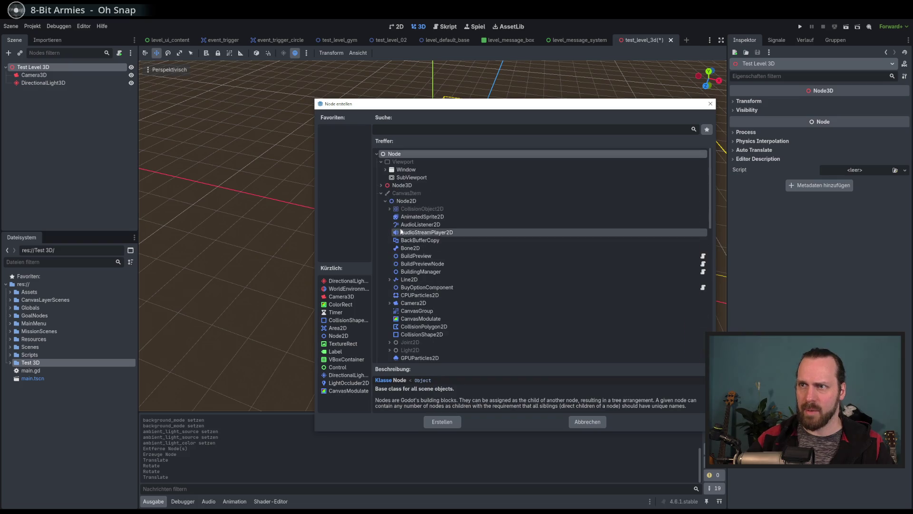
left_click(381, 193)
- Expand the Node3D branch and browse its node types, including Camera3D's subtypes
left_click(381, 185)
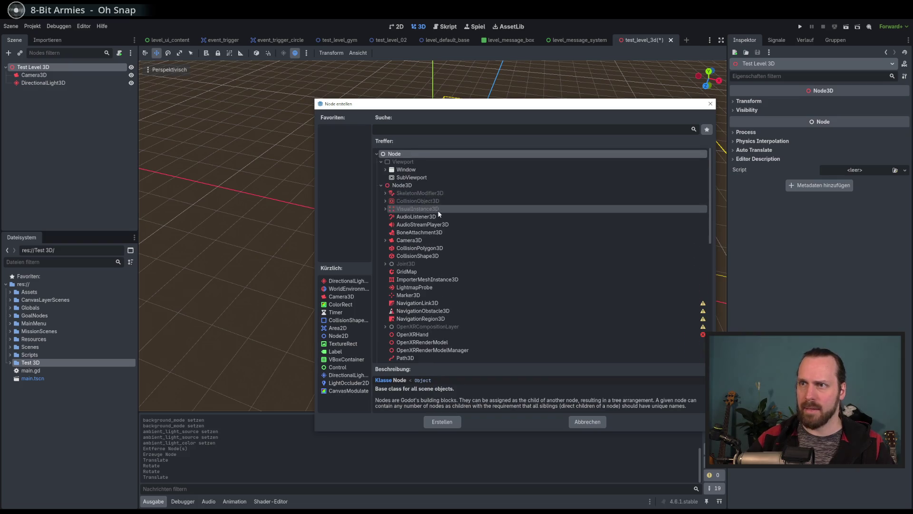
scroll(419, 214, "down", 5)
scroll(436, 223, "up", 3)
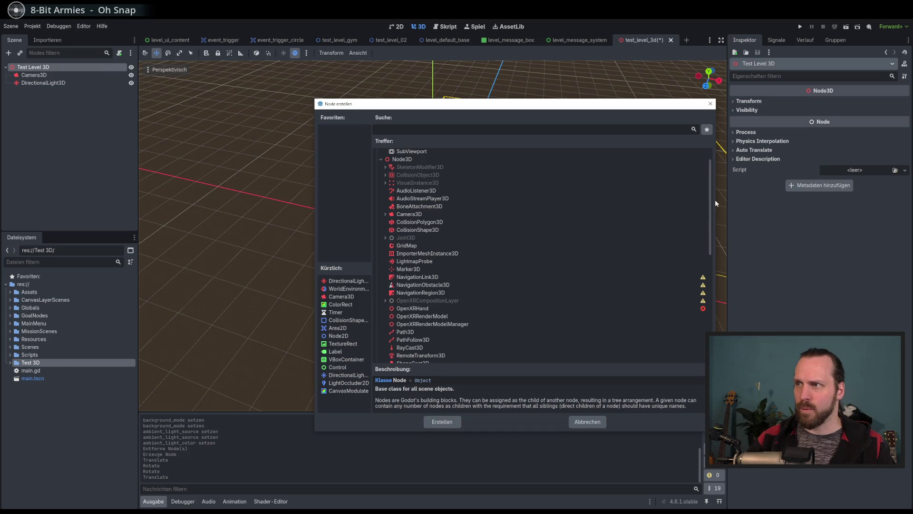
scroll(715, 214, "down", 5)
left_click_drag(720, 232, 709, 194)
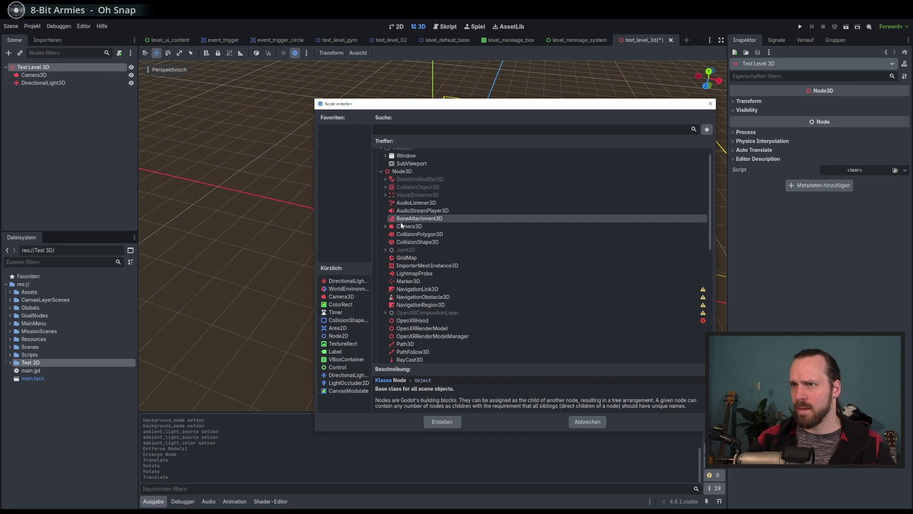
left_click(386, 227)
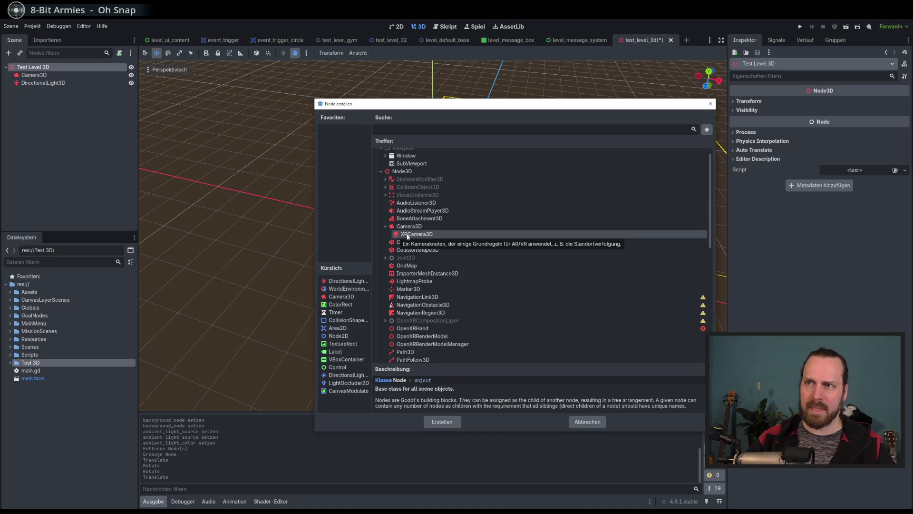
left_click(386, 226)
scroll(456, 246, "down", 1)
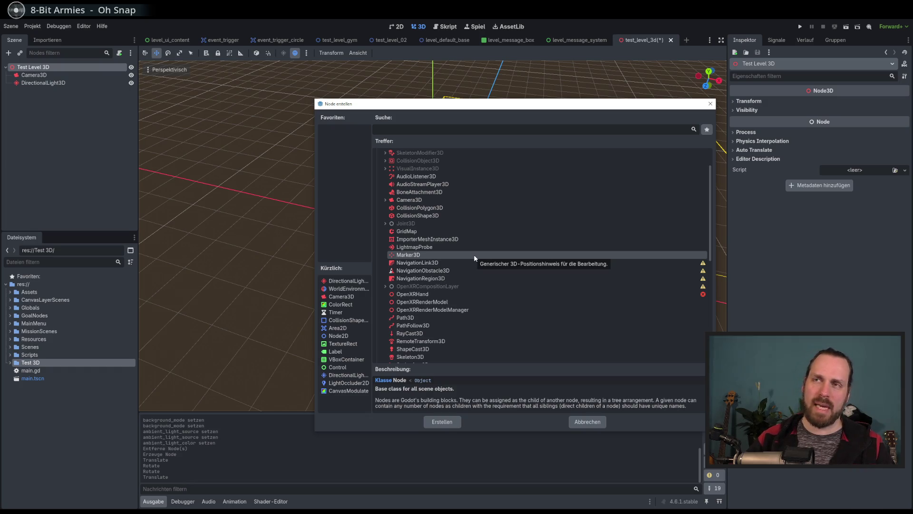
left_click_drag(520, 104, 514, 109)
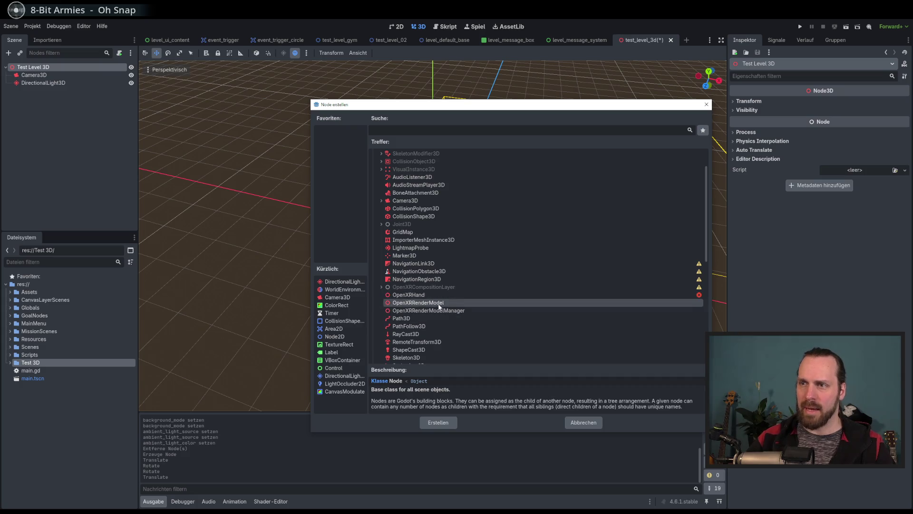
scroll(495, 262, "down", 1)
scroll(495, 262, "down", 1)
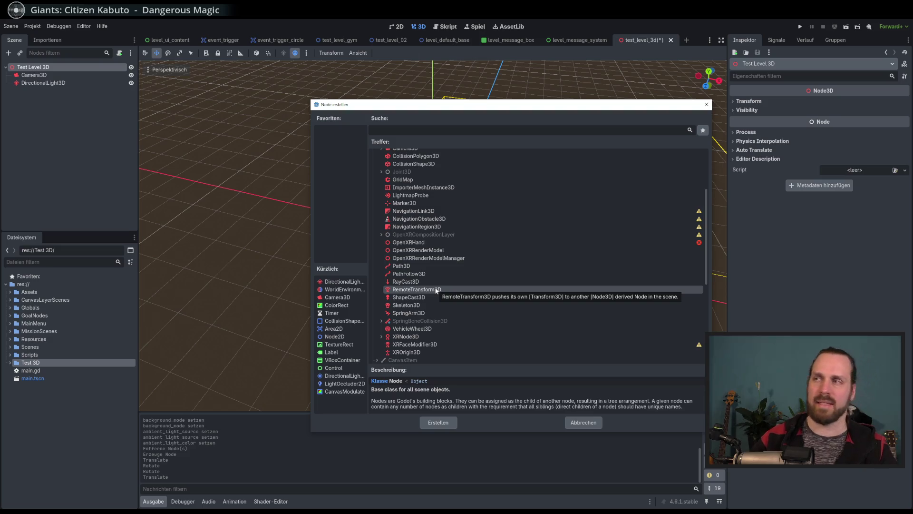
scroll(469, 286, "down", 3)
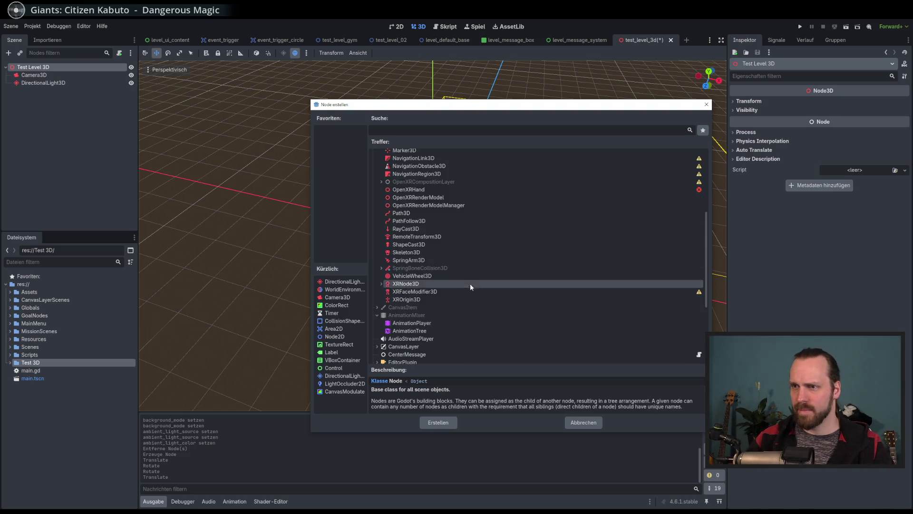
scroll(477, 267, "up", 6)
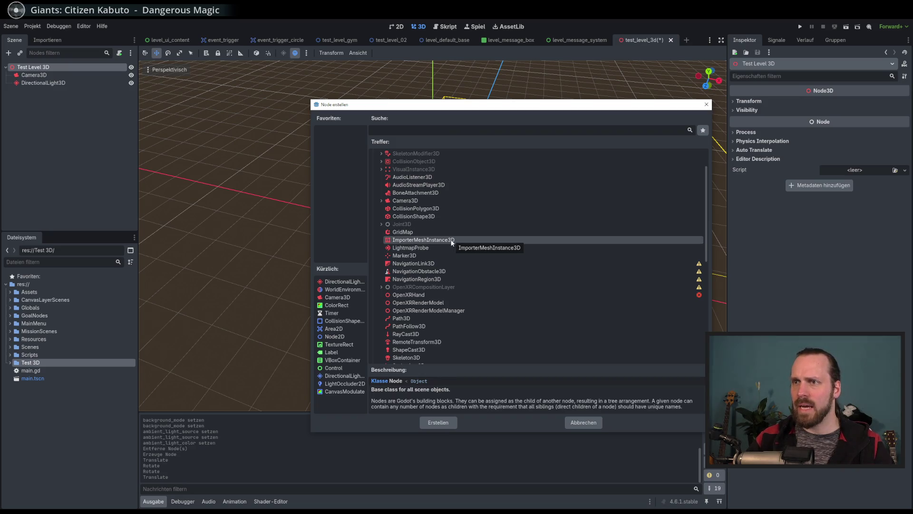
scroll(444, 237, "down", 3)
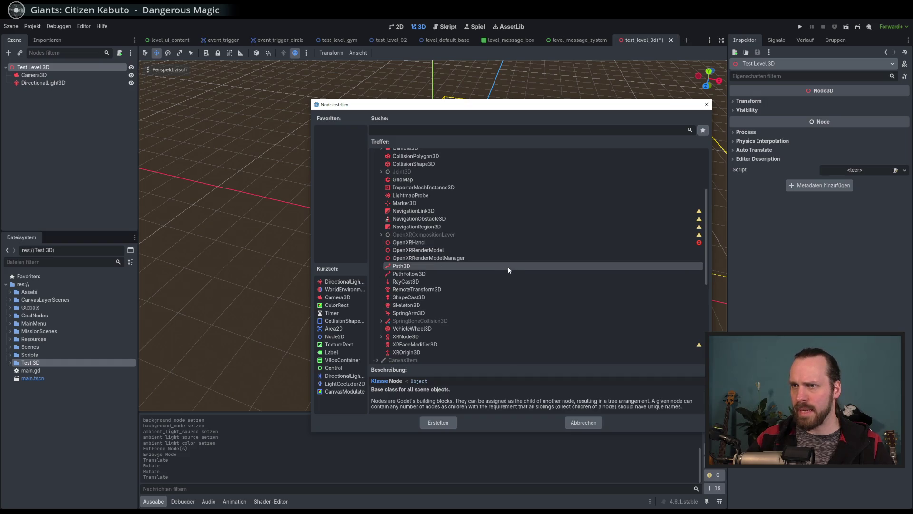
scroll(507, 269, "up", 4)
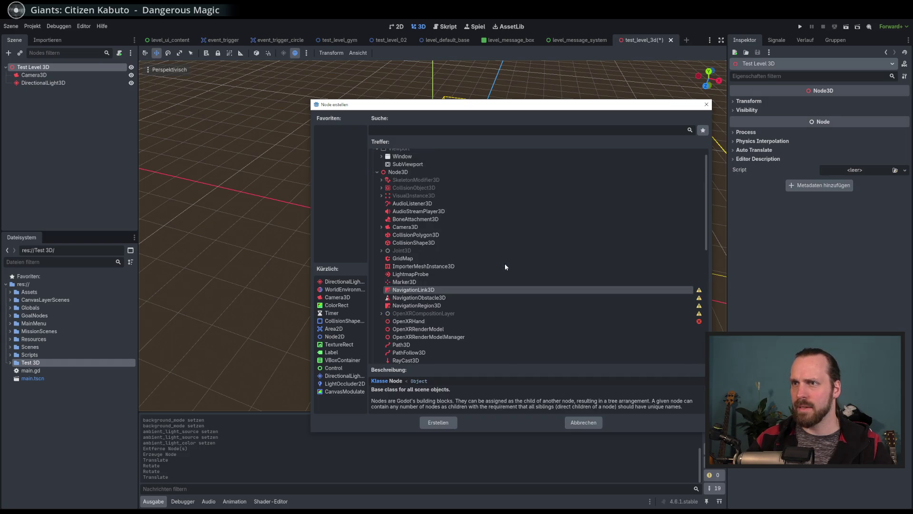
scroll(470, 206, "up", 1)
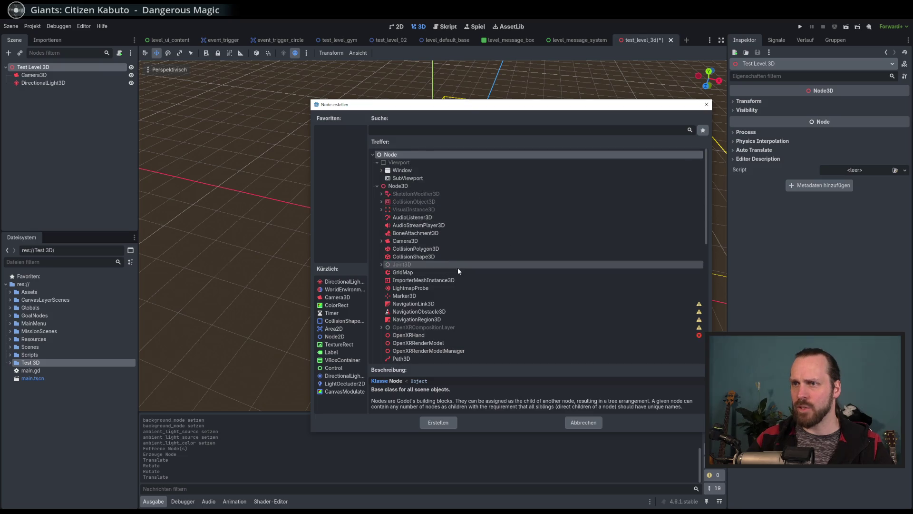
scroll(457, 267, "down", 2)
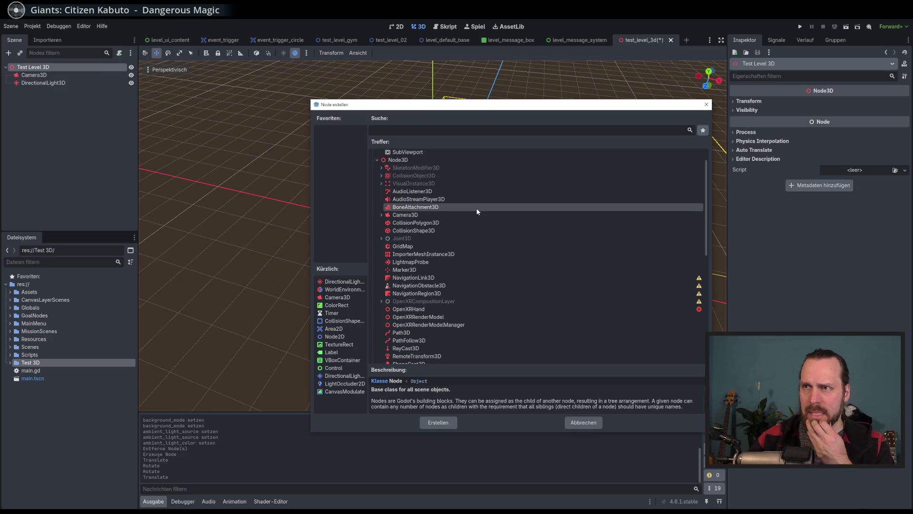
left_click(379, 184)
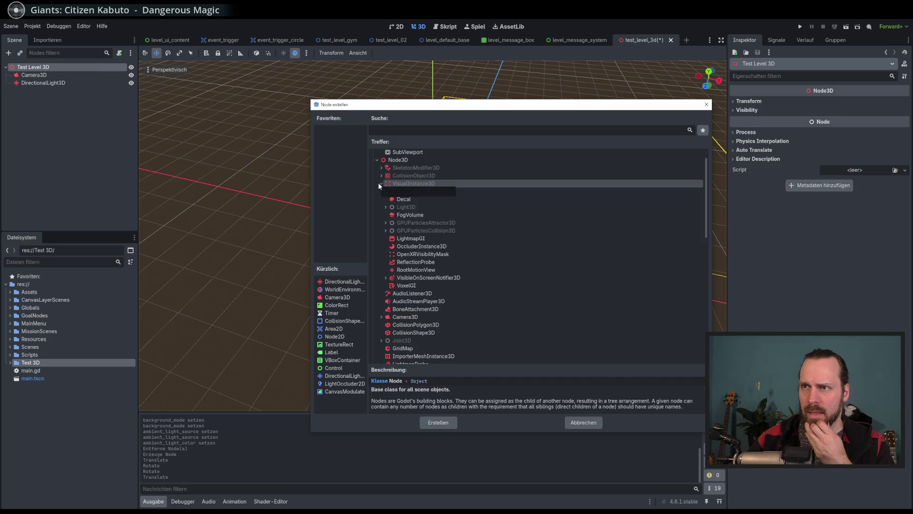
left_click(380, 183)
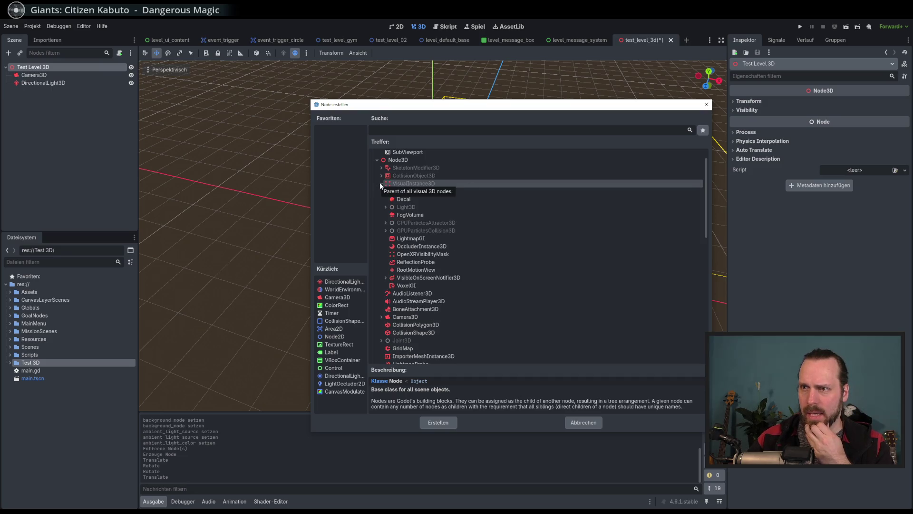
scroll(519, 239, "down", 1)
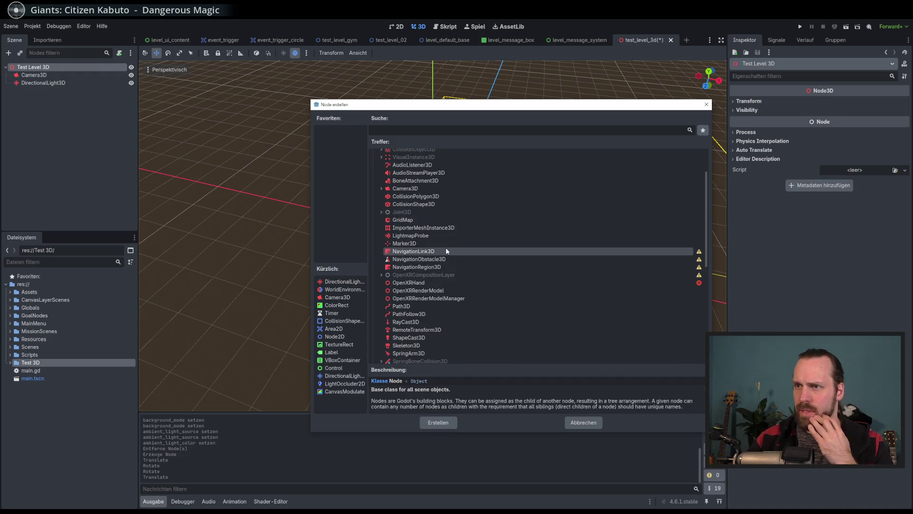
scroll(449, 230, "down", 2)
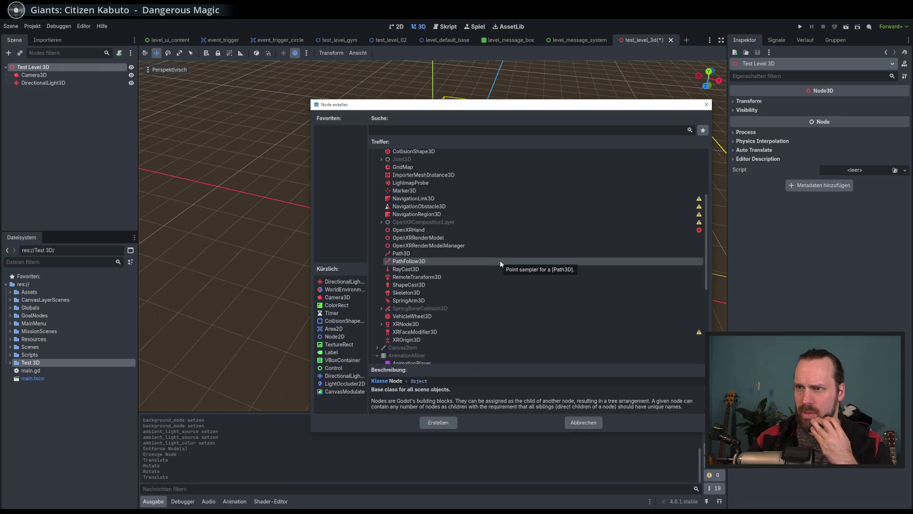
scroll(431, 233, "up", 3)
scroll(455, 238, "up", 2)
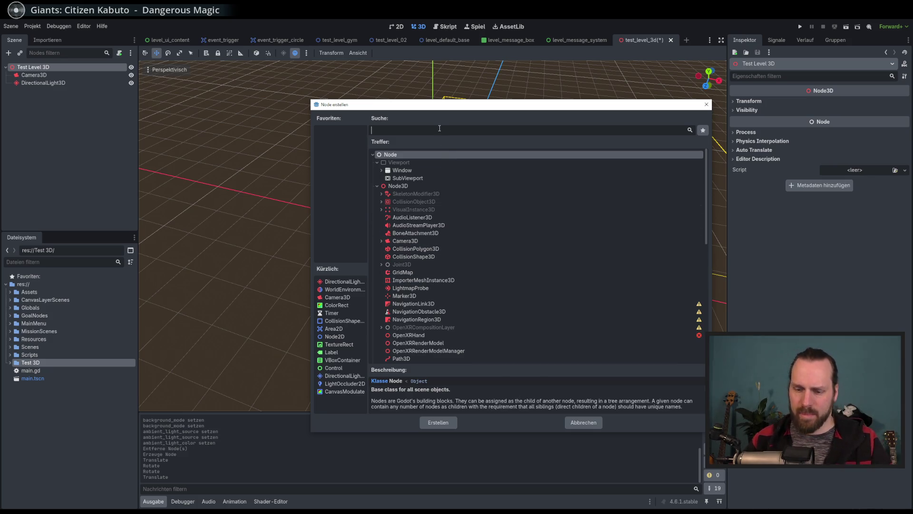
- Search 'mesh', then clear it and expand VisualInstance3D > GeometryInstance3D to reveal MeshInstance3D
type("mse")
key("BackSpace")
key("BackSpace")
type("esh")
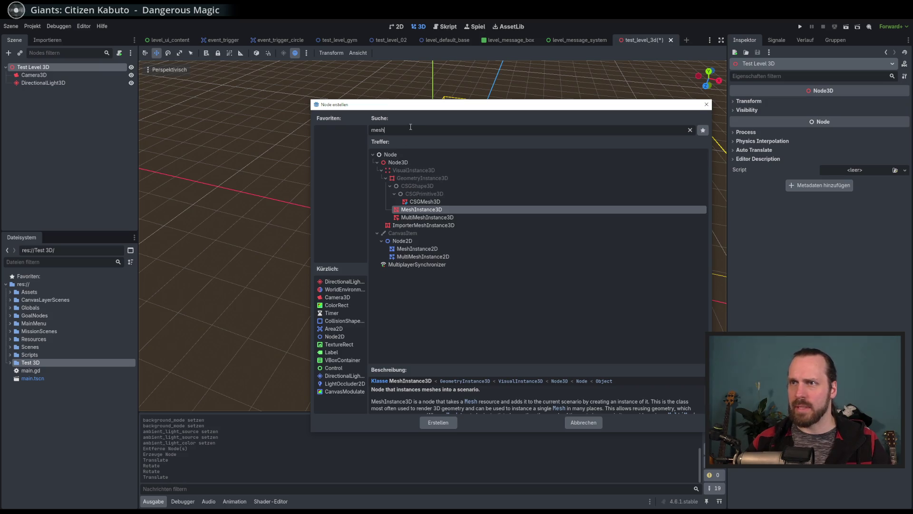
key("BackSpace")
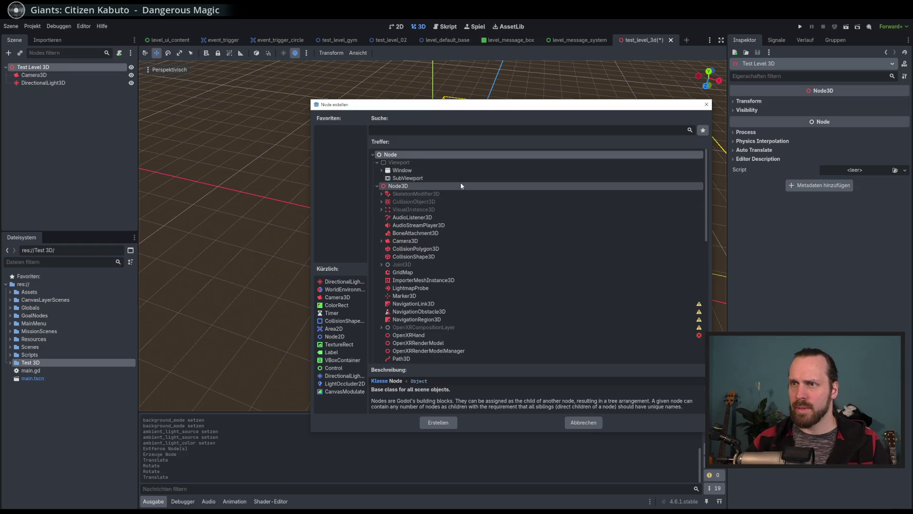
left_click(382, 210)
left_click(386, 217)
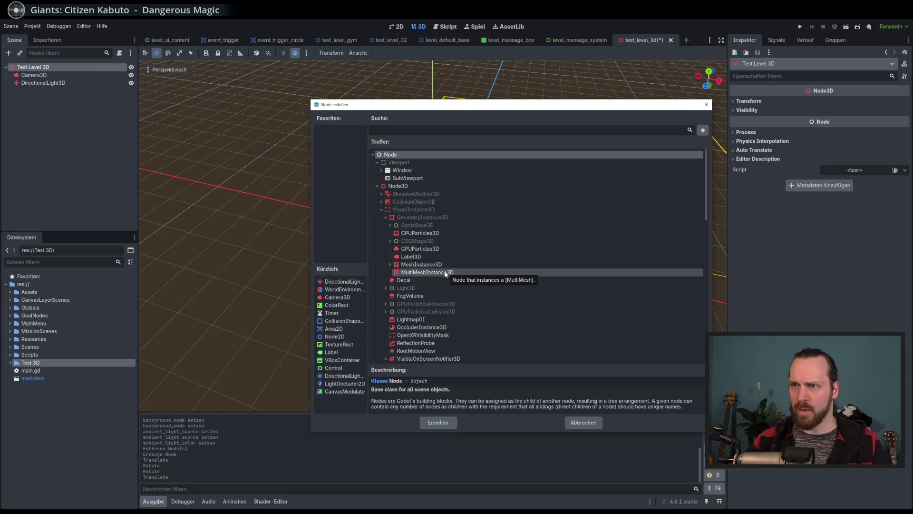
left_click(390, 264)
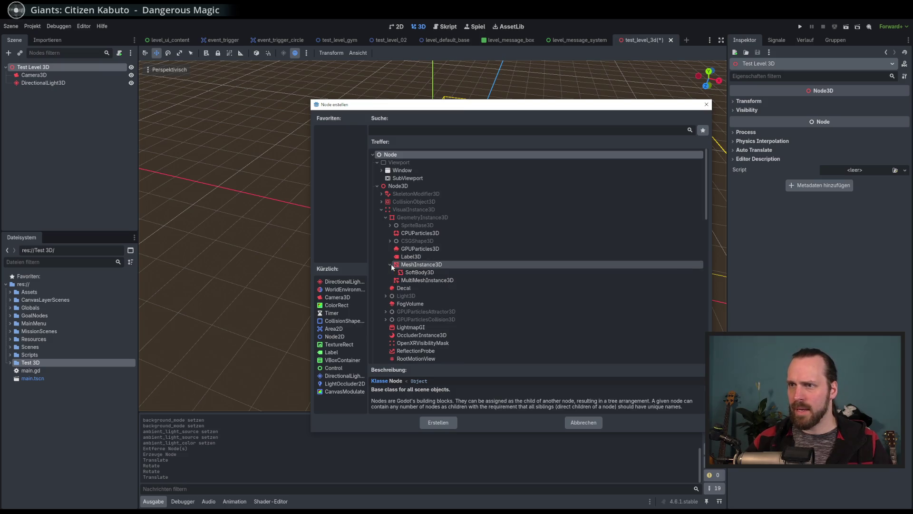
- Add a MeshInstance3D and try giving it a QuadMesh, then undo that assignment
double_click(423, 265)
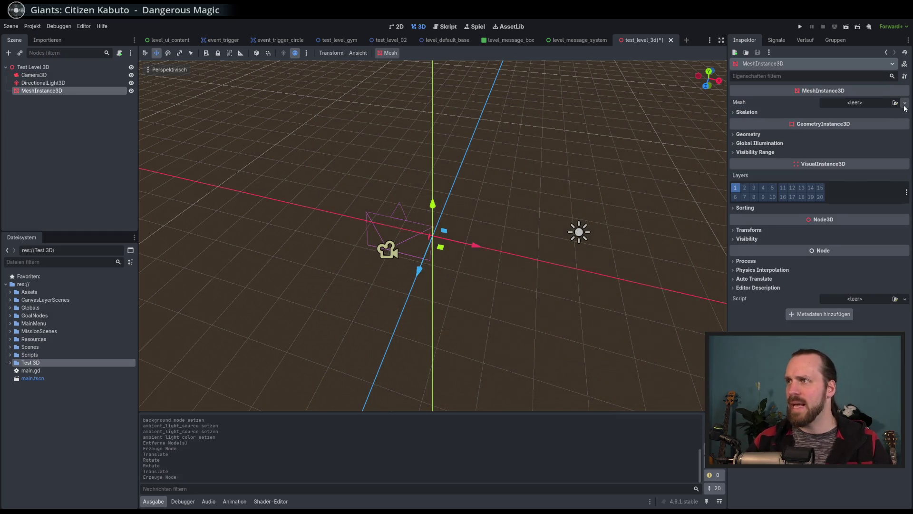
left_click(904, 104)
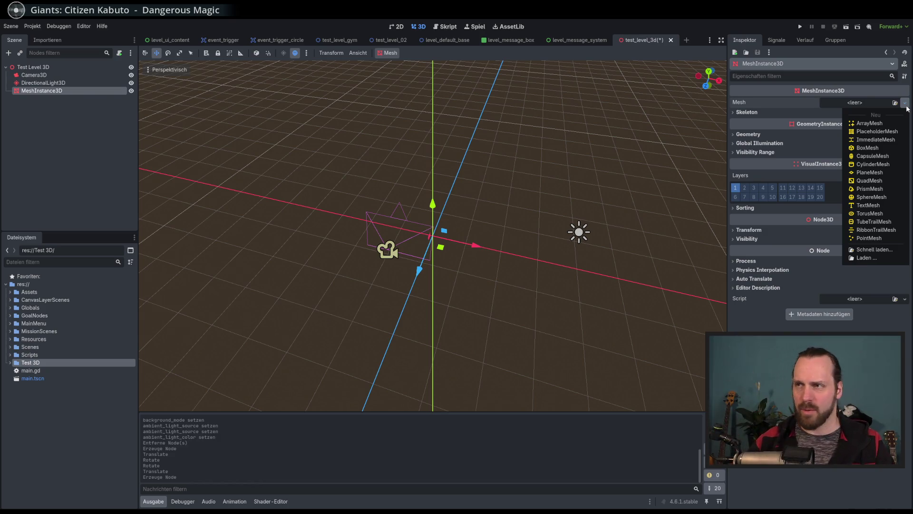
left_click_drag(547, 163, 551, 146)
left_click(905, 103)
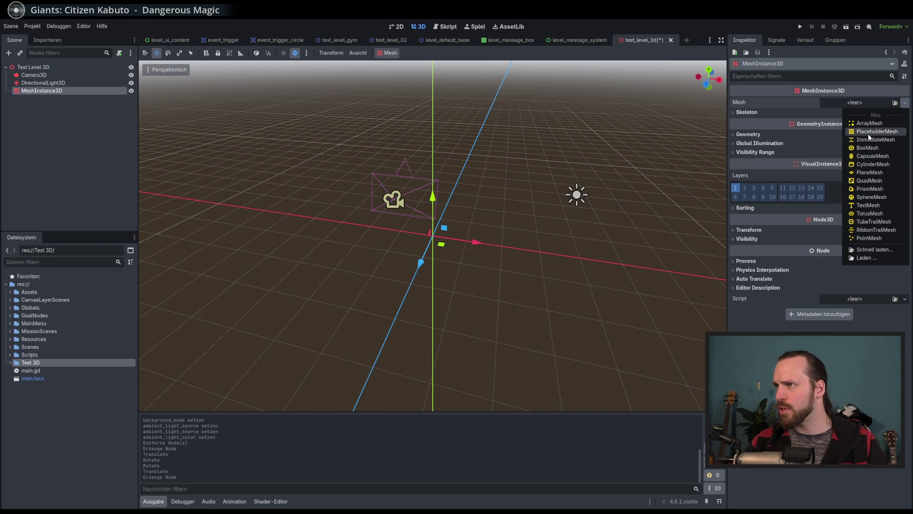
left_click(863, 181)
mouse_move(614, 168)
left_mouse_down()
mouse_move(520, 155)
mouse_move(781, 143)
left_mouse_up()
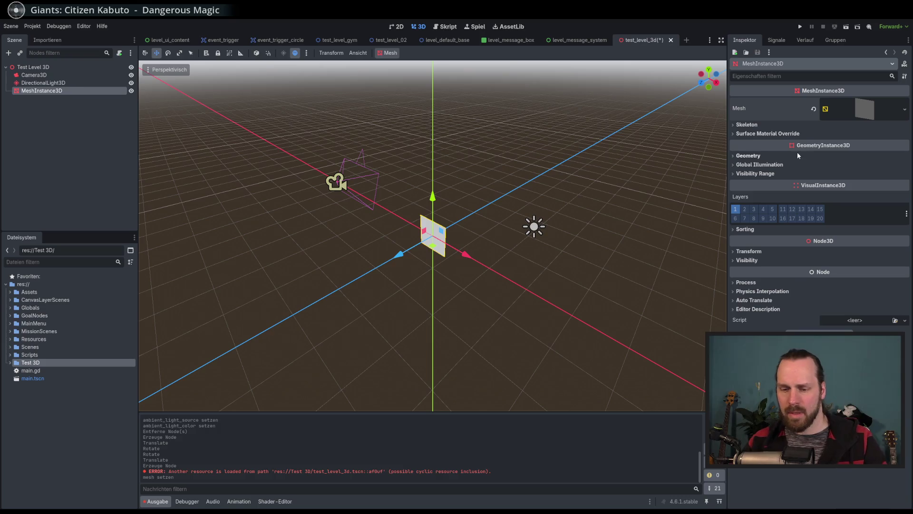
key("ctrl+z")
- Give the MeshInstance3D a new PlaneMesh and expand its Size and Subdivide settings
left_click(905, 103)
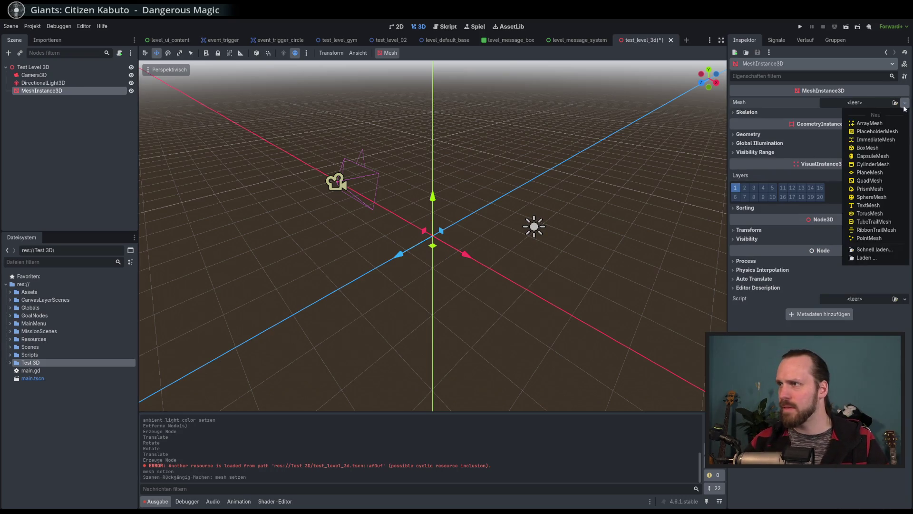
left_click(862, 179)
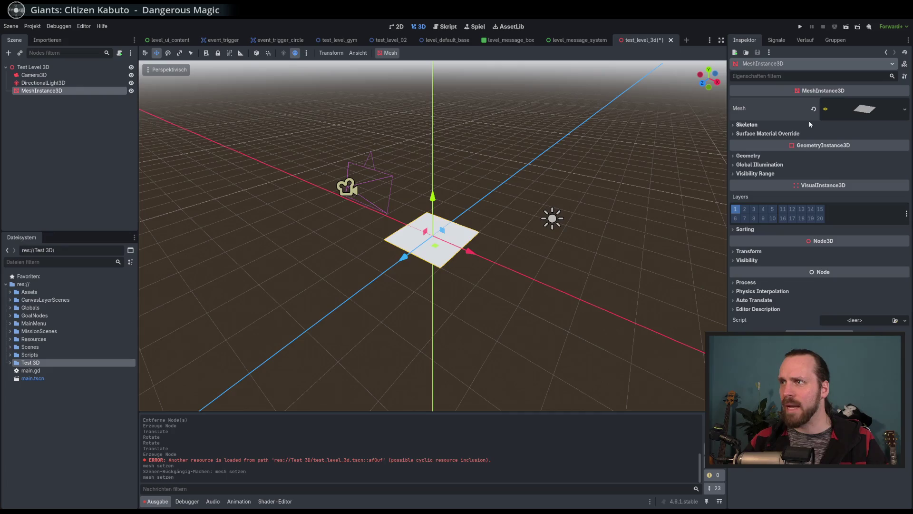
left_click(864, 113)
left_click(831, 204)
scroll(484, 221, "up", 3)
scroll(476, 218, "down", 4)
scroll(490, 218, "up", 1)
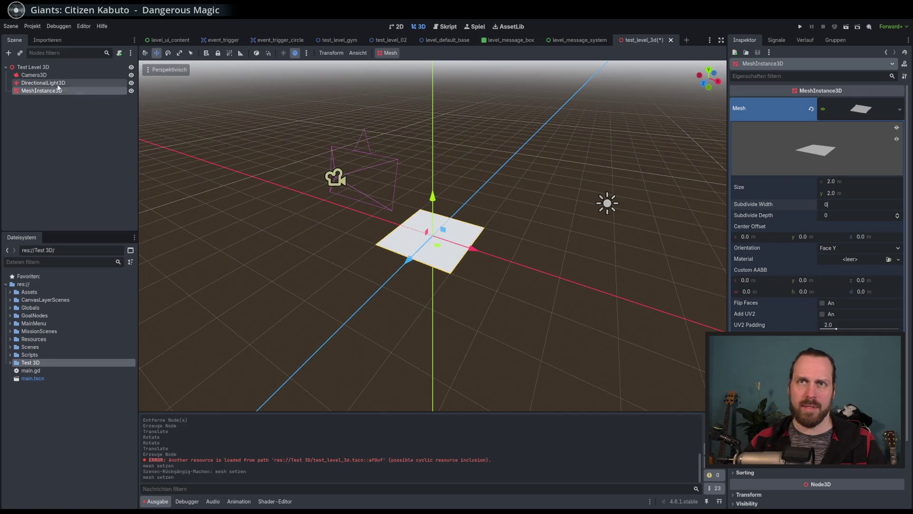
mouse_move(407, 173)
left_mouse_down()
mouse_move(331, 157)
mouse_move(354, 168)
left_mouse_up()
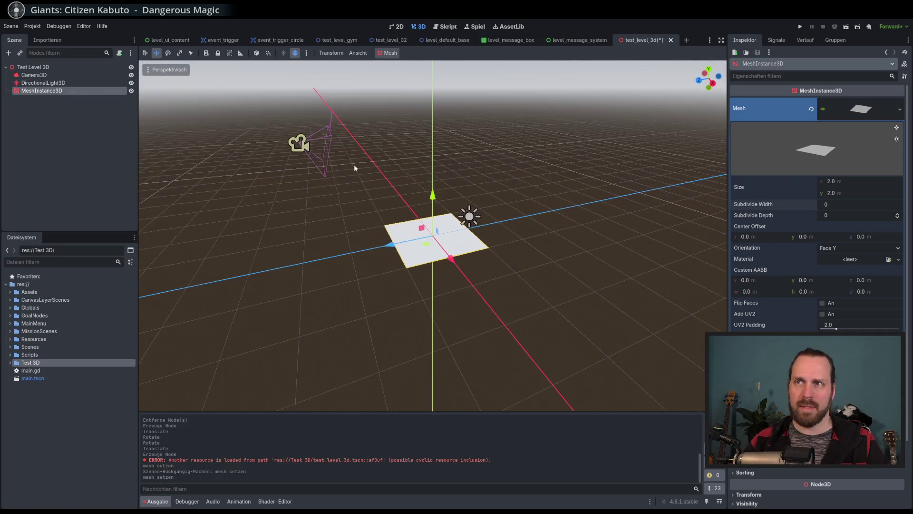
left_click(299, 143)
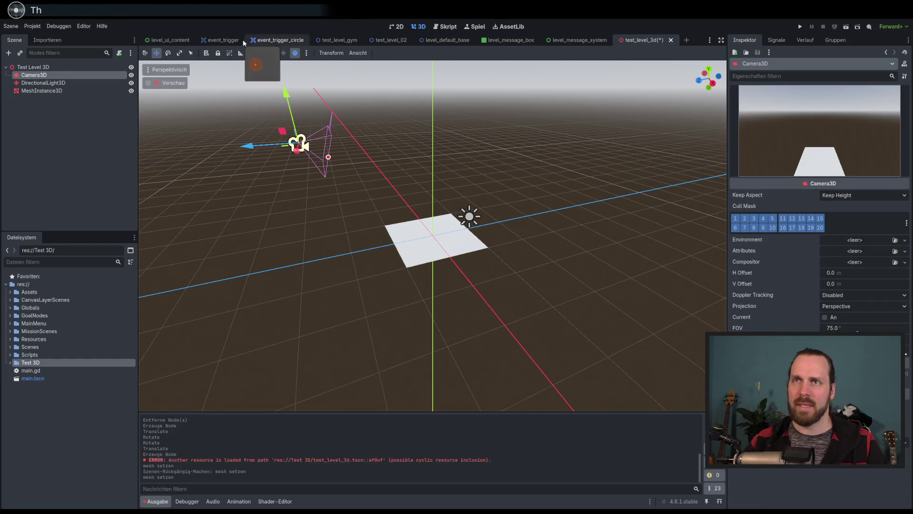
- Tilt Camera3D down roughly 20 degrees with the Rotate tool so it frames the plane
left_click(168, 54)
left_click_drag(361, 142, 325, 134)
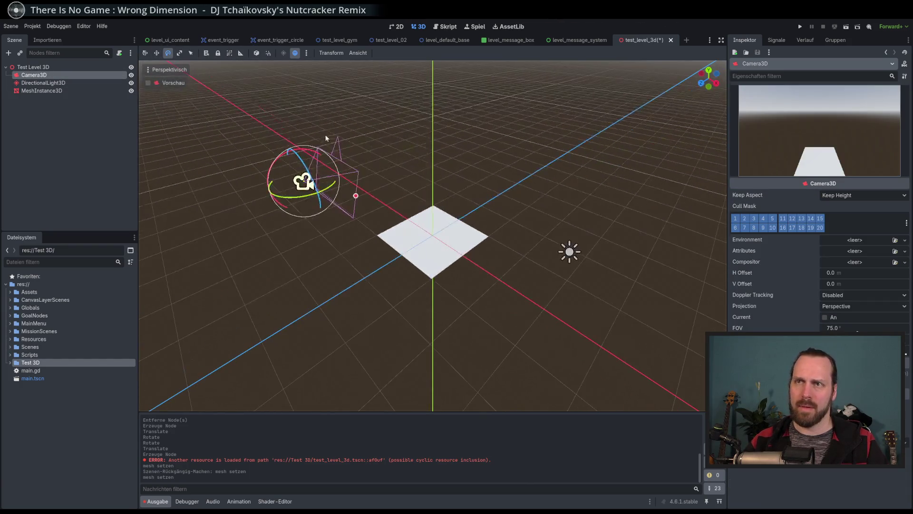
left_click_drag(276, 165, 277, 157)
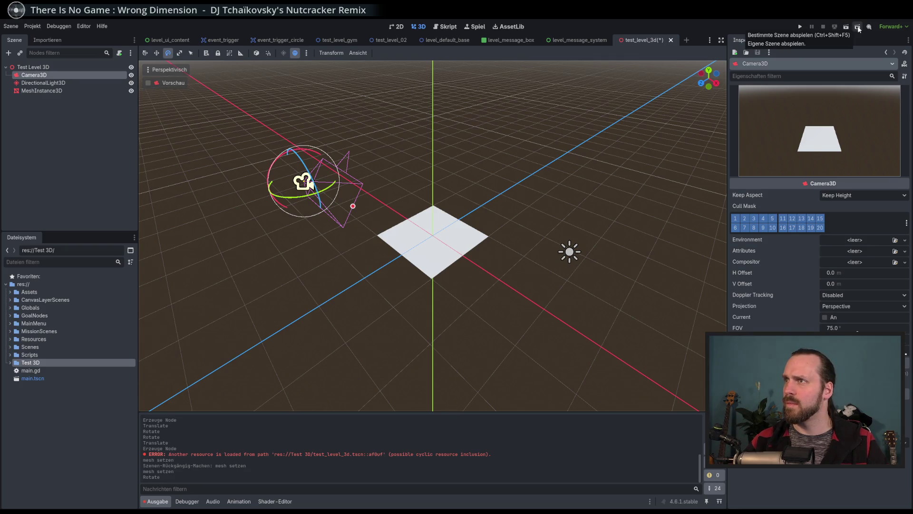
- Run the current scene in a separate game window, stop it, and run it again
left_click(844, 28)
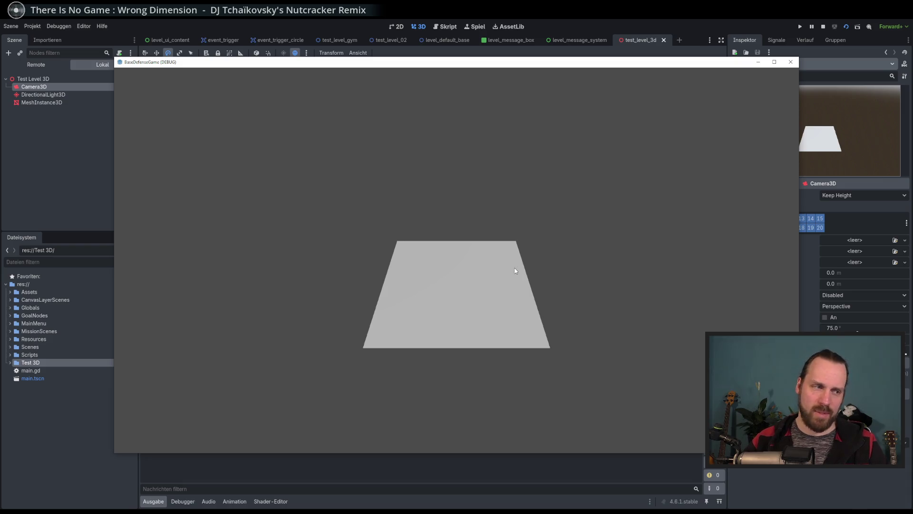
left_click(790, 63)
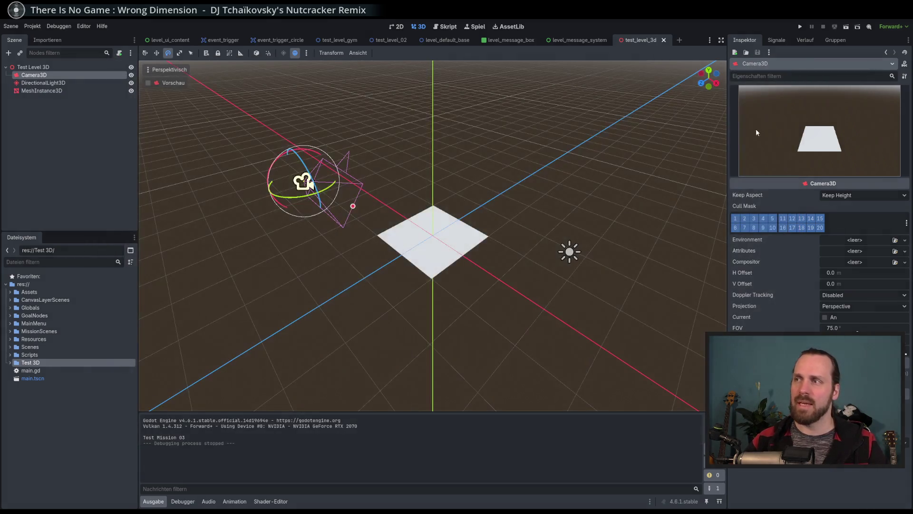
left_click(847, 27)
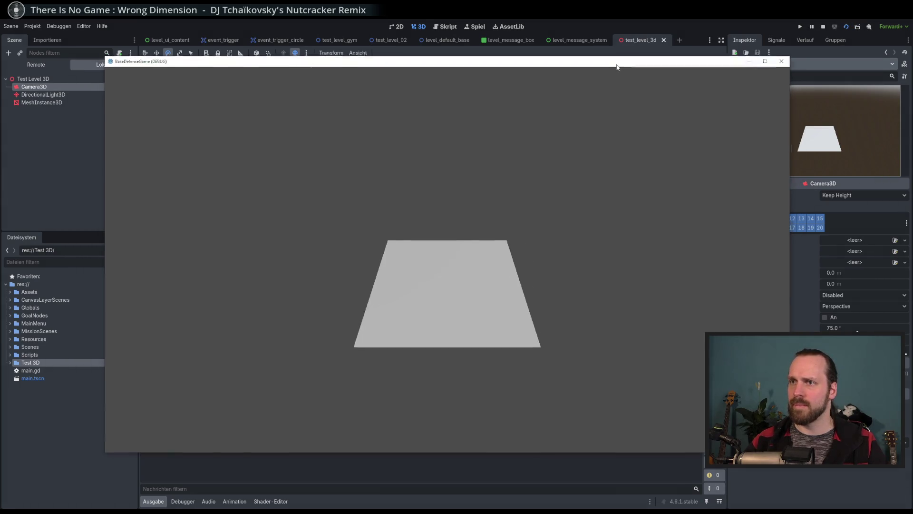
left_click_drag(617, 67, 544, 67)
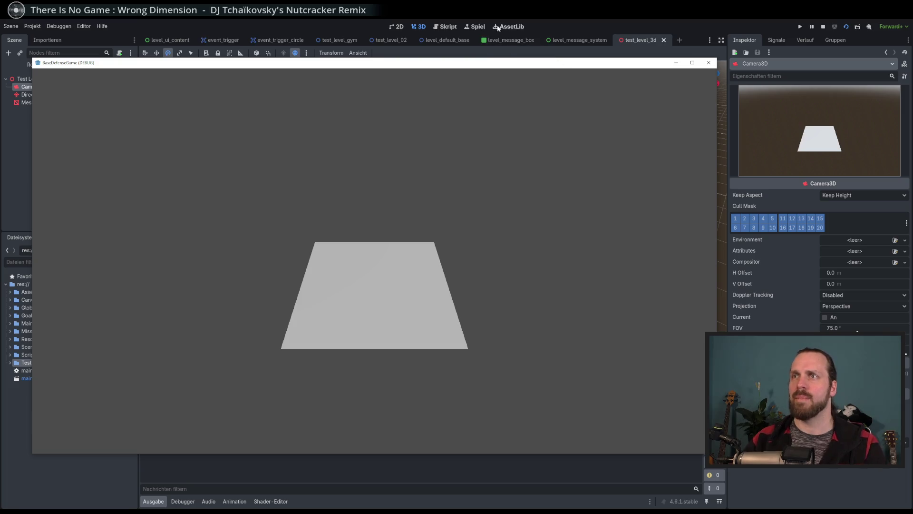
- Run the scene embedded in the Spiel game tab and narrow Camera3D's FOV to 25.1°
left_click(475, 28)
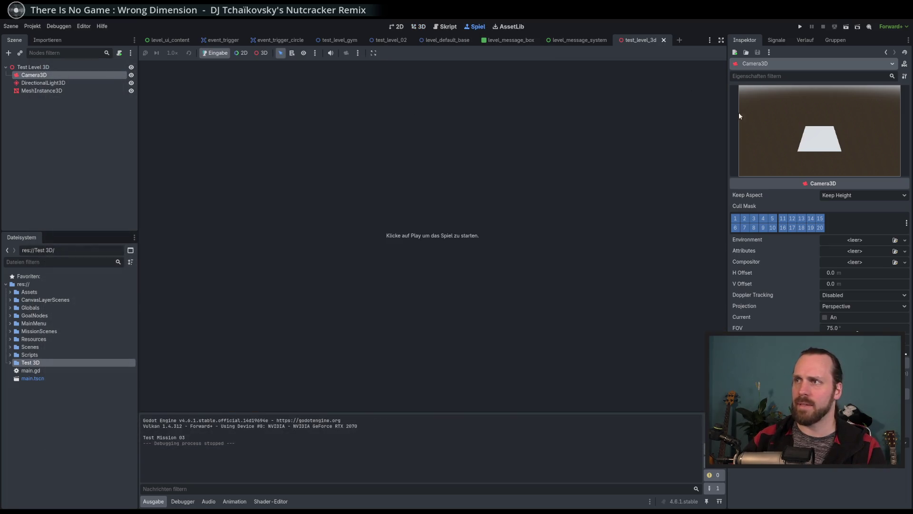
left_click(847, 27)
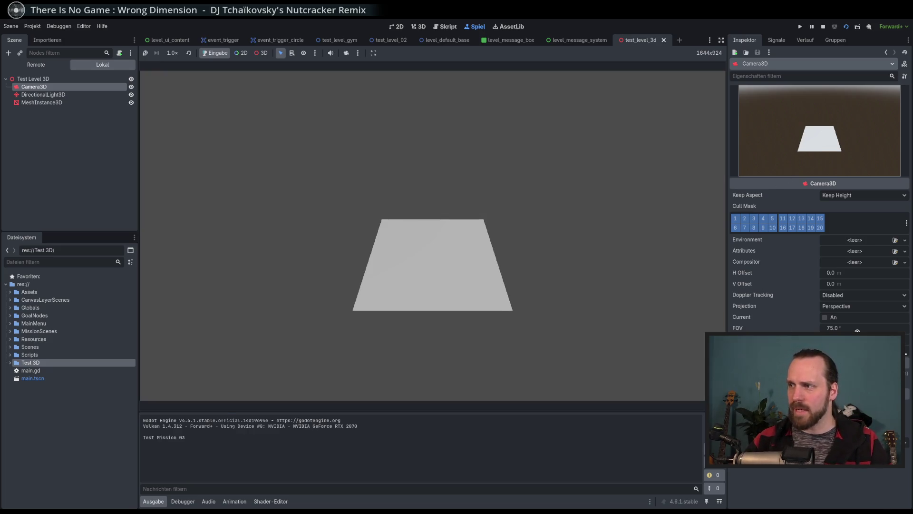
left_click_drag(857, 329, 834, 329)
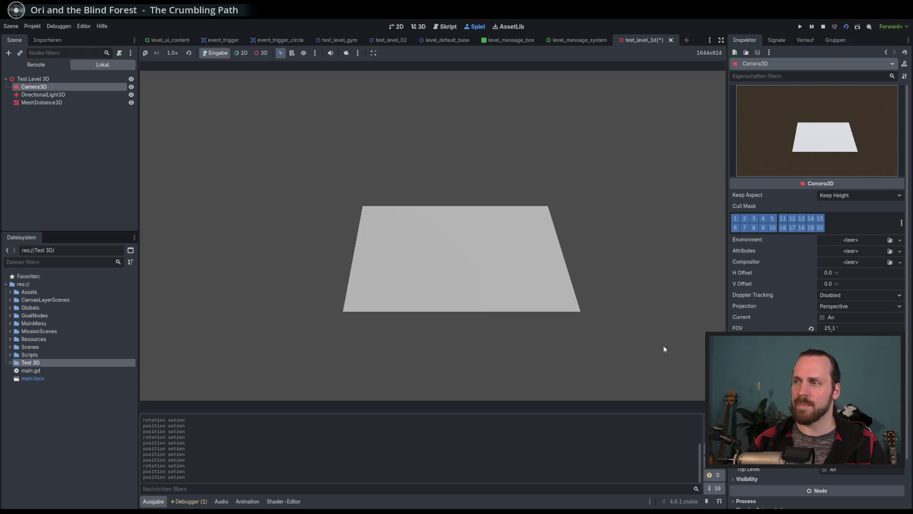
- Shift the camera sideways, revert its FOV to 75°, and move it lower and closer to the plane
key("Right")
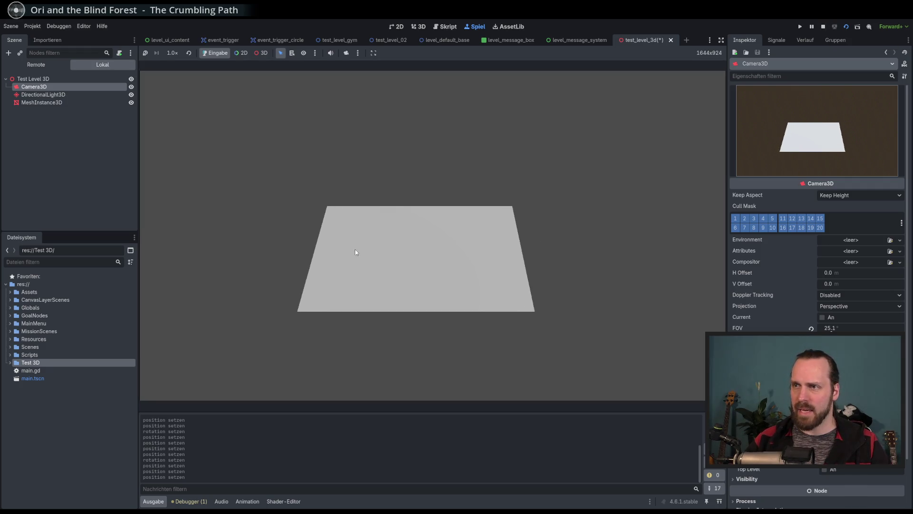
left_click(811, 328)
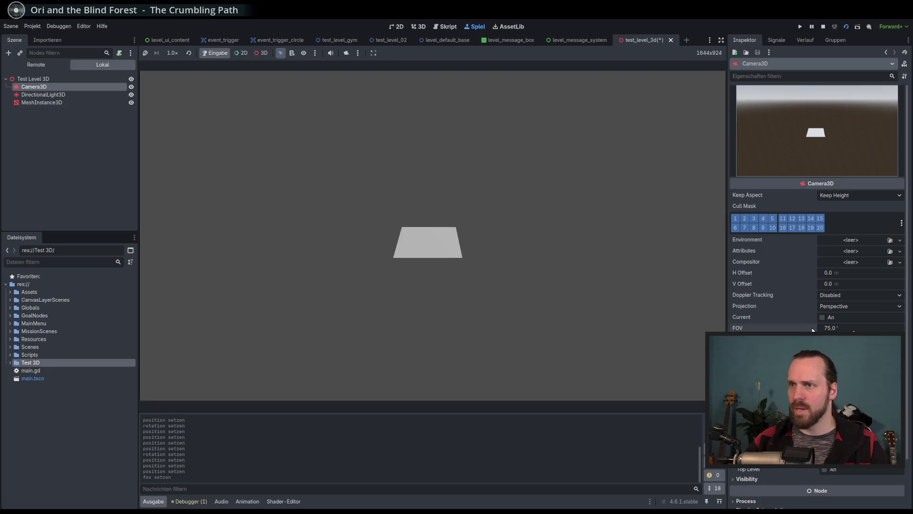
key("Down")
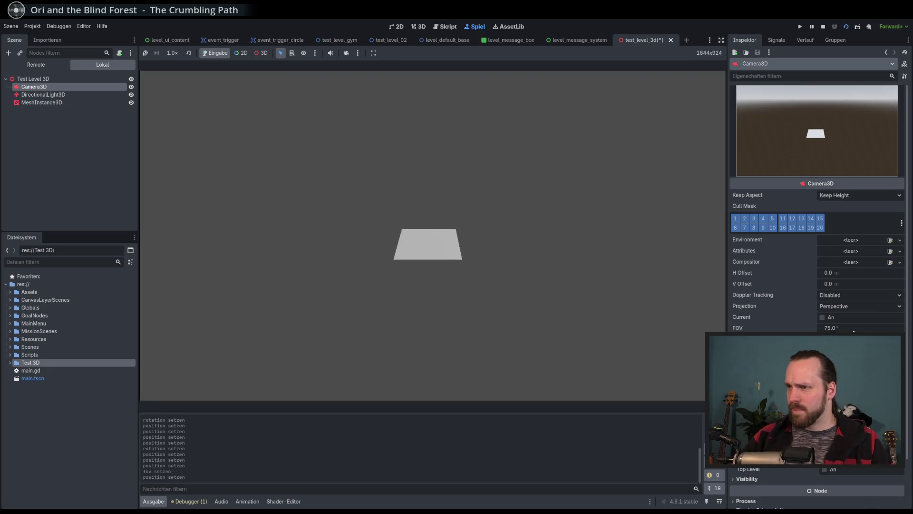
key("Up")
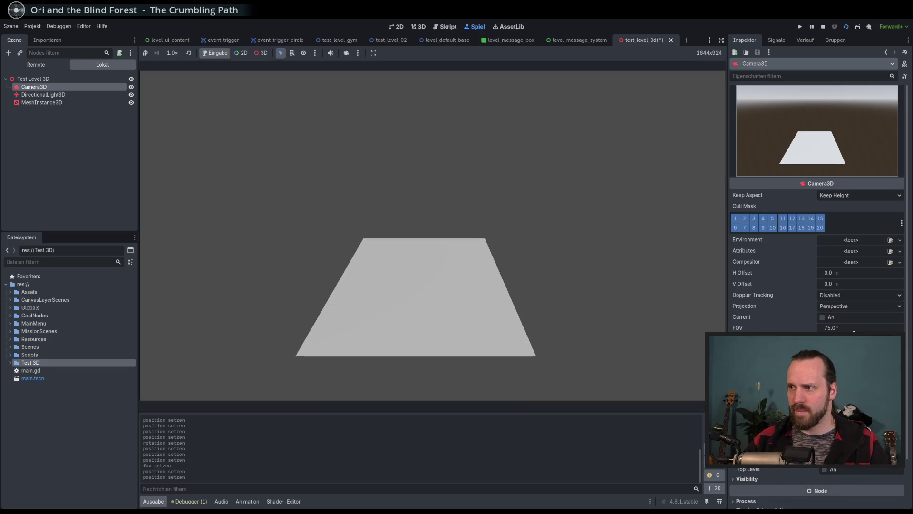
key("Down")
key("Up")
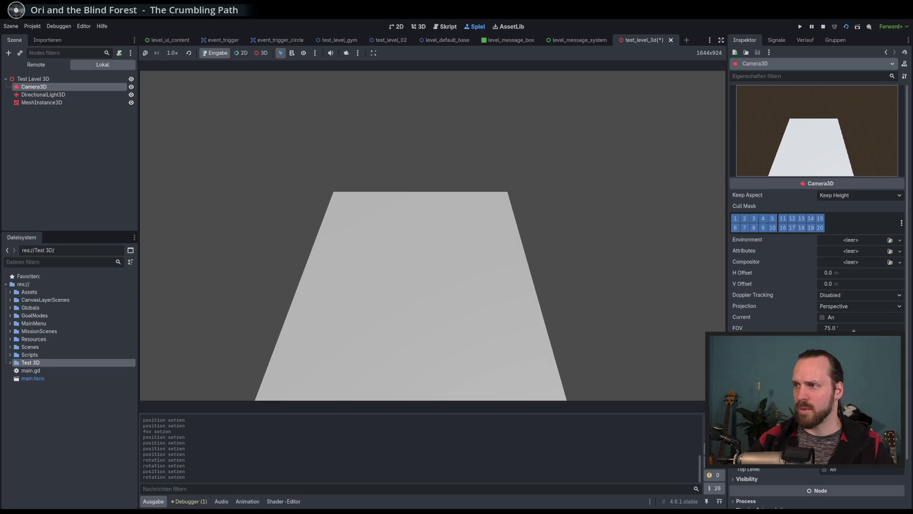
- Drag the Camera3D FOV slider in the Inspector down to 29.9°
left_click_drag(880, 331, 834, 328)
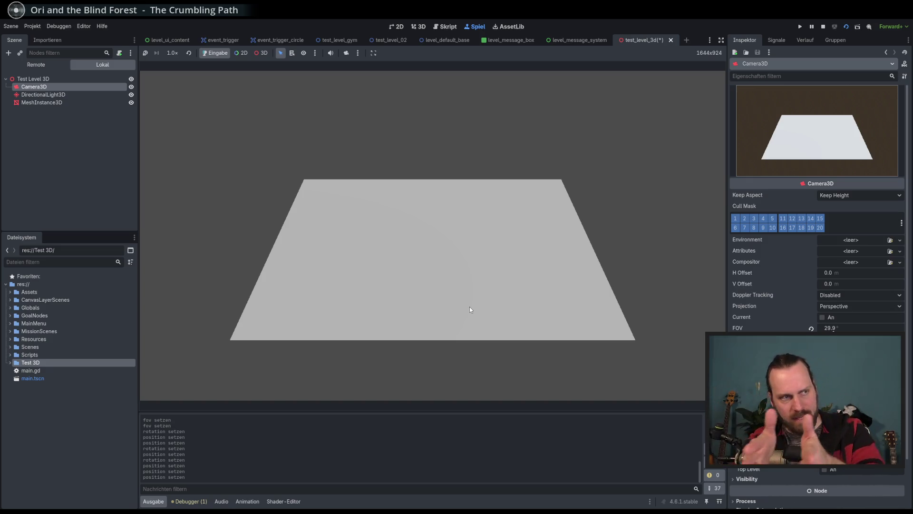
- Fine-tune the Camera3D FOV slider in the Inspector, ending at 28.3°
mouse_move(833, 329)
left_mouse_down()
mouse_move(823, 329)
mouse_move(832, 329)
left_mouse_up()
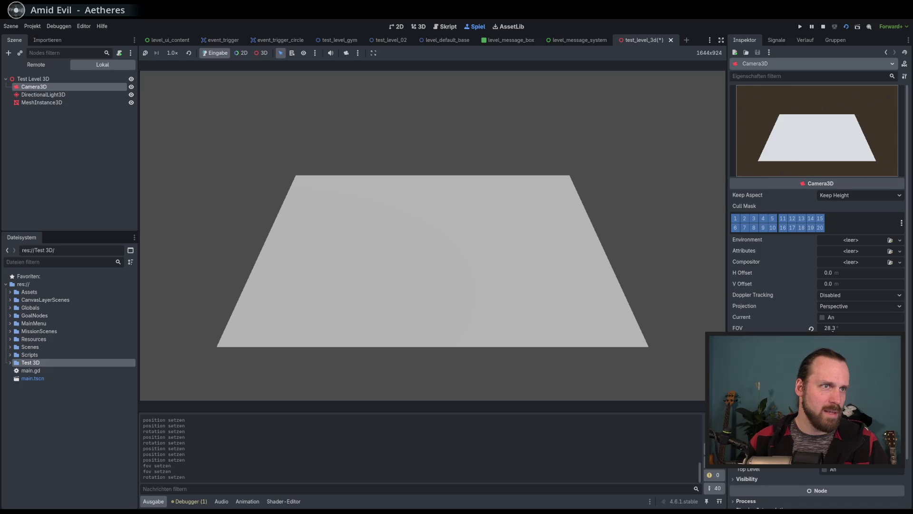
- Open the 'Lord of the Rings - Dolly Zoom' video from the YouTube search results
key("alt+Tab")
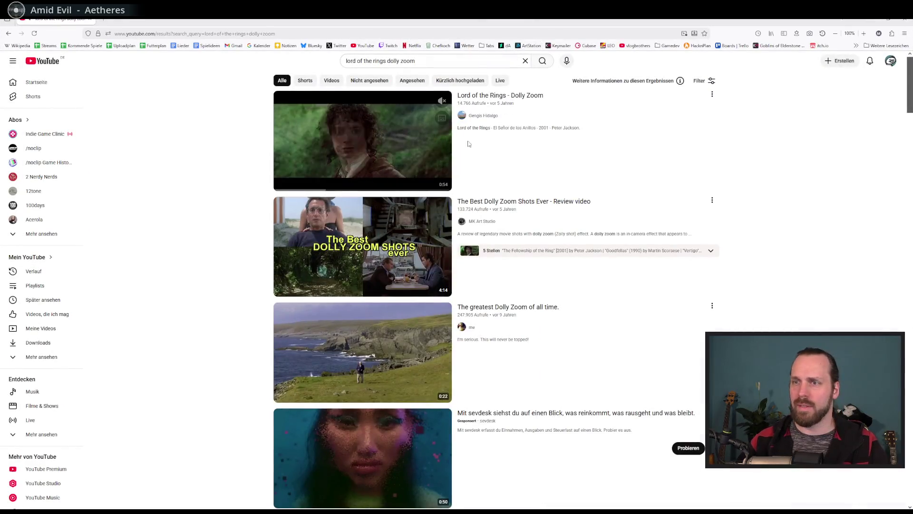
left_click(326, 121)
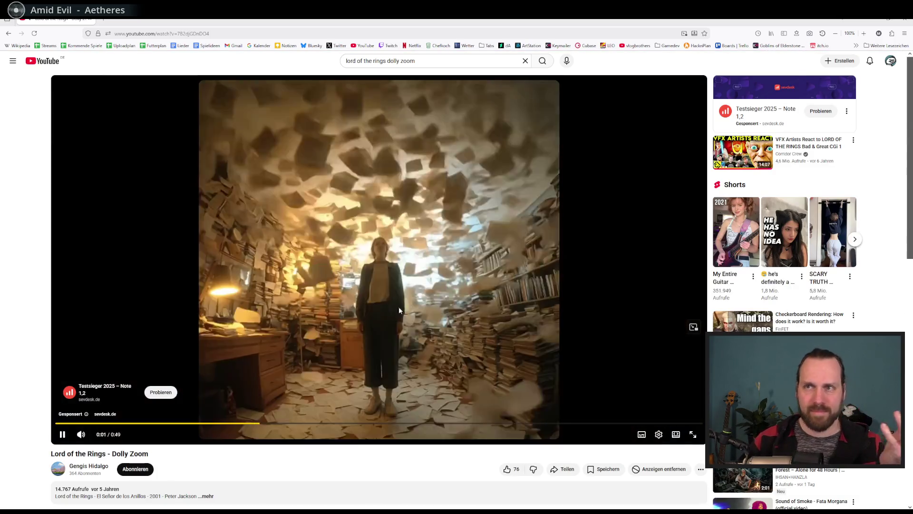
key("alt+Tab")
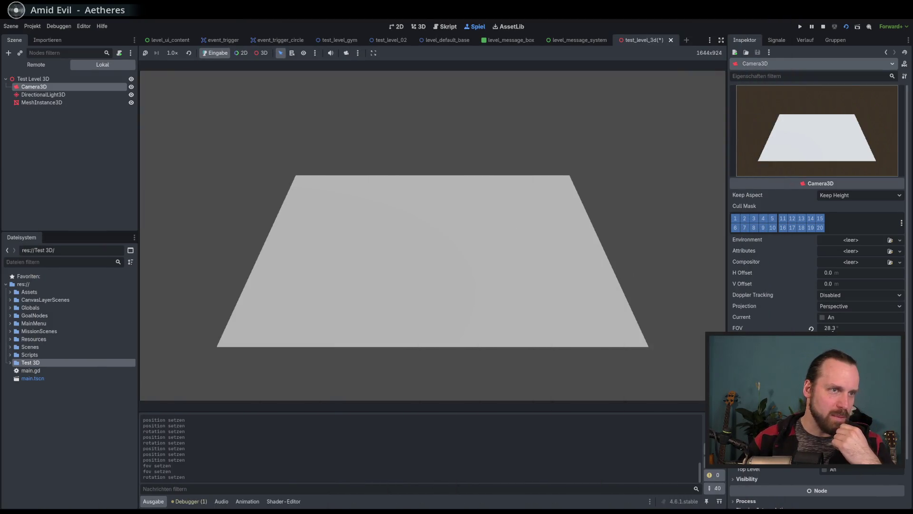
key("alt+Tab")
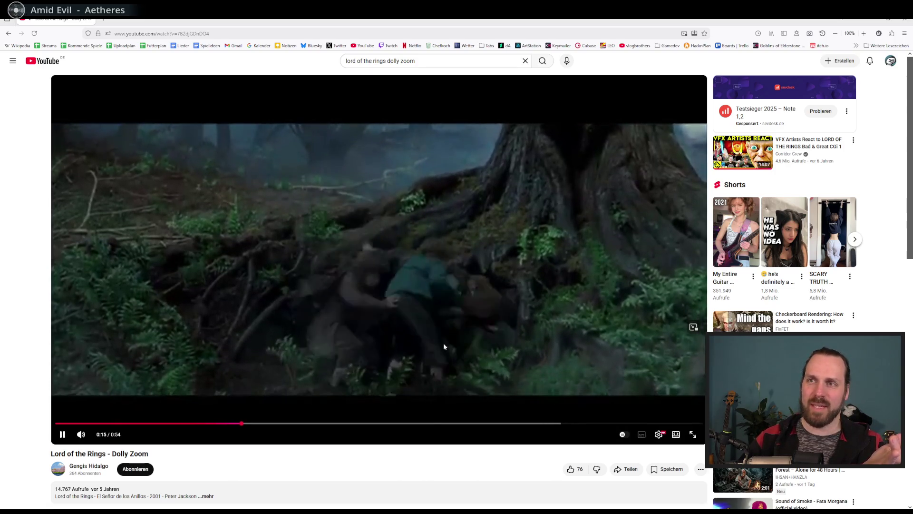
- Rewind the clip to its opening forest-path shot and replay it from 0:01, pausing at 0:04
left_click(400, 422)
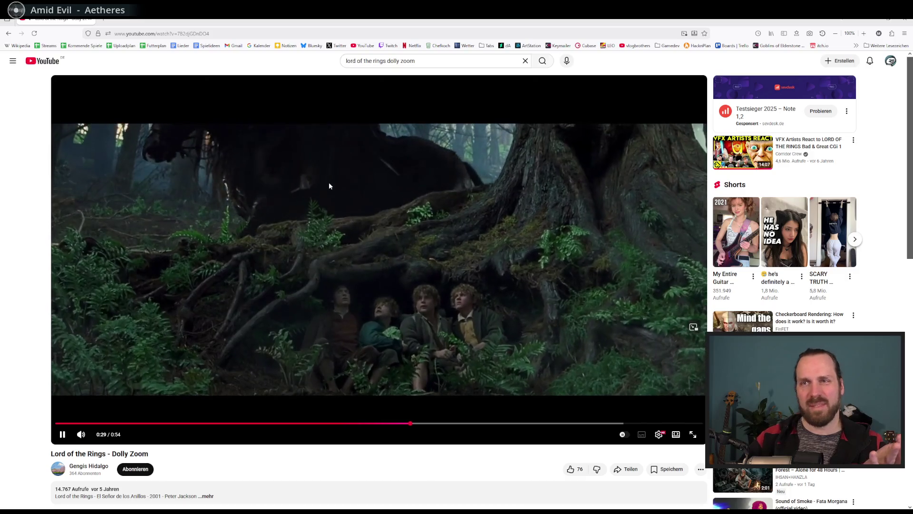
left_click(67, 423)
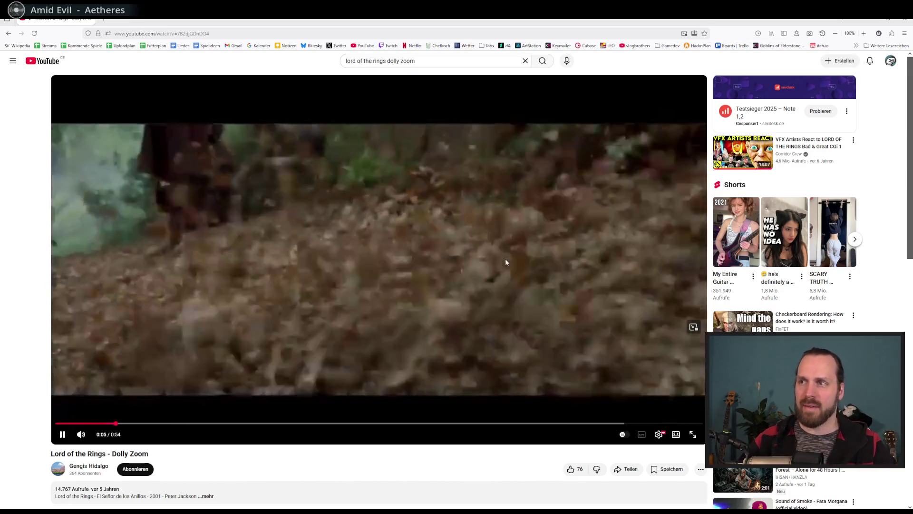
left_click(502, 258)
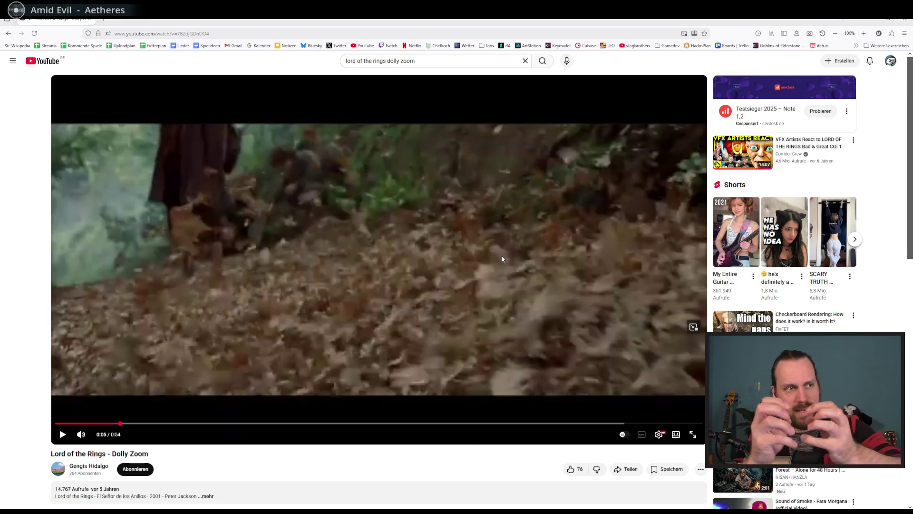
mouse_move(114, 422)
left_mouse_down()
mouse_move(77, 425)
mouse_move(86, 424)
left_mouse_up()
left_click(269, 331)
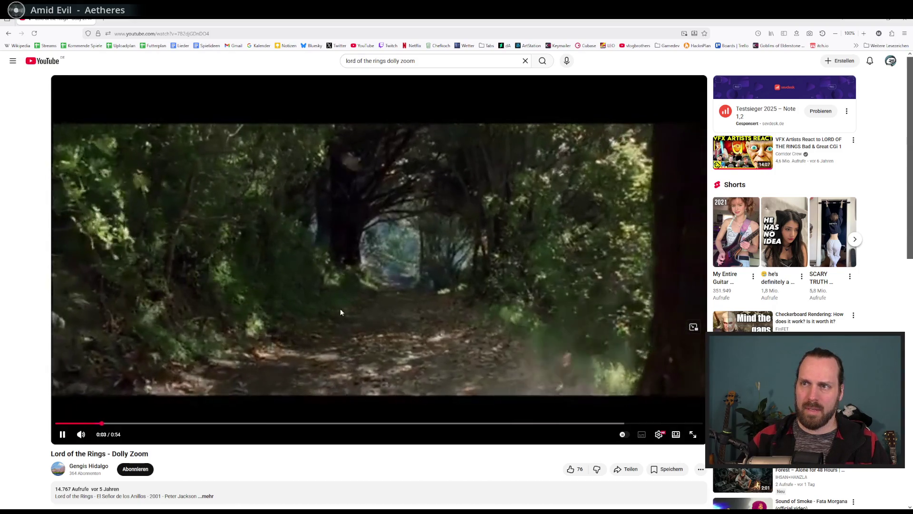
left_click(453, 261)
left_click(78, 423)
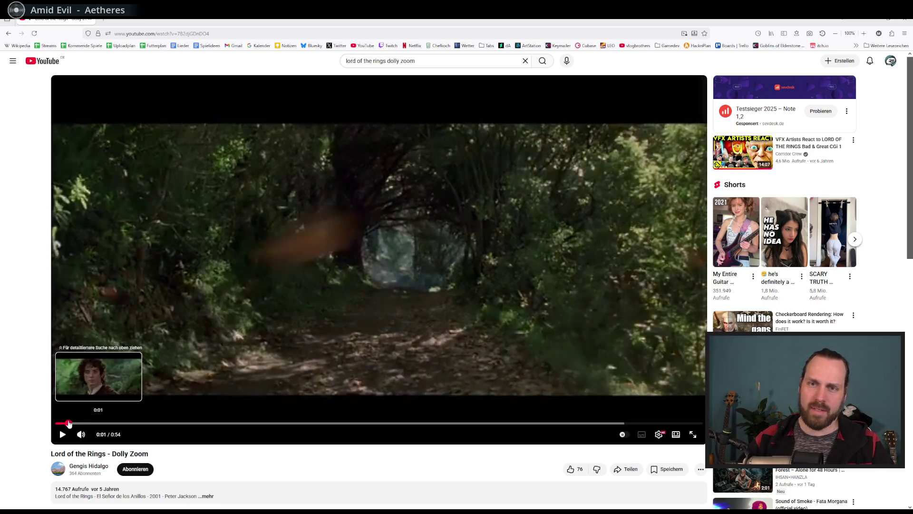
left_click(71, 423)
left_click(379, 337)
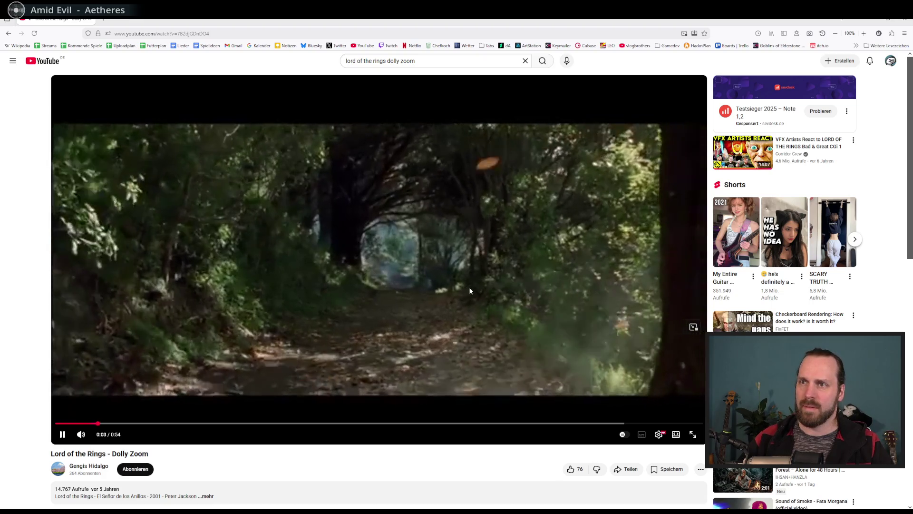
left_click(376, 247)
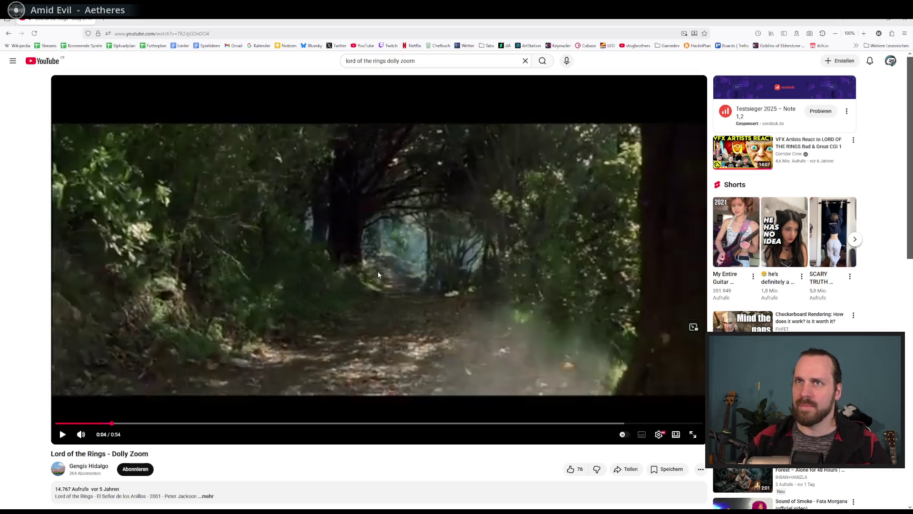
- Scroll down to the comments and highlight, then deselect, words in the first comment
scroll(441, 265, "down", 5)
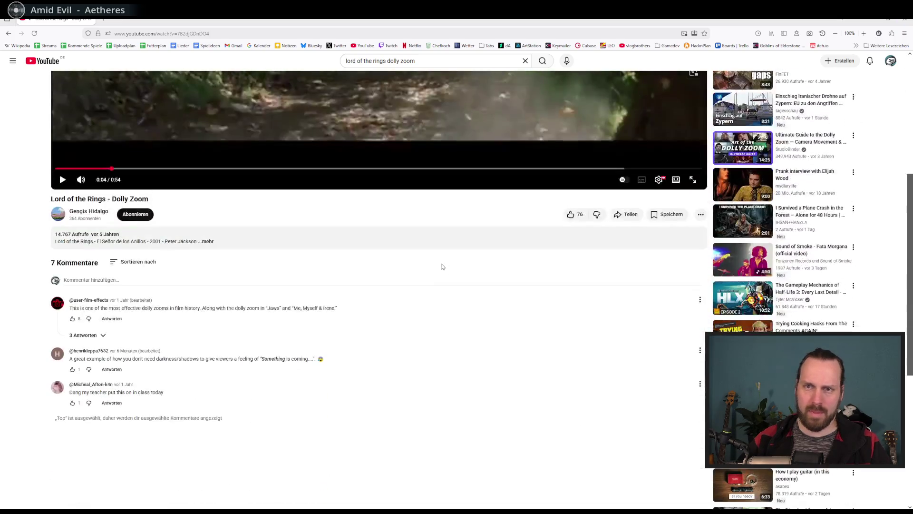
left_click_drag(112, 307, 163, 308)
left_click_drag(155, 308, 180, 308)
left_click(183, 307)
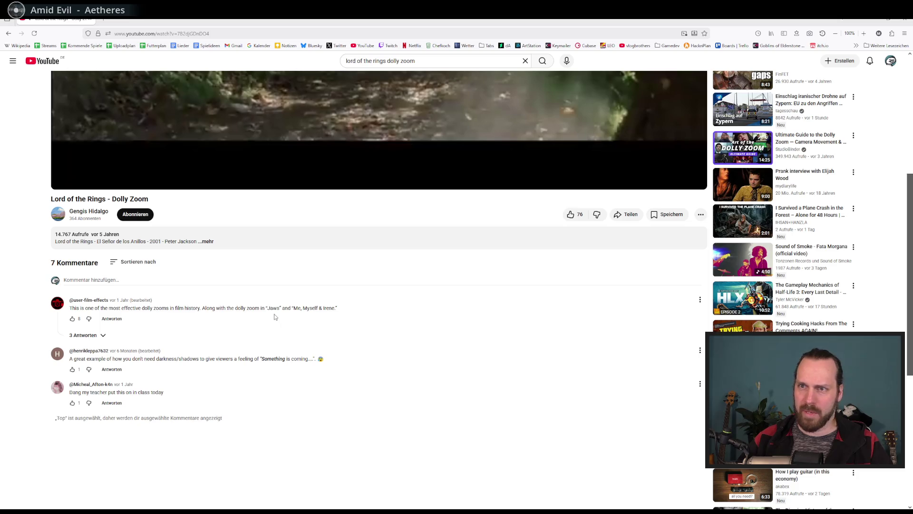
- Back in Godot, stop the running Test Level 3D game and leave the Game view for 2D
key("alt+Tab")
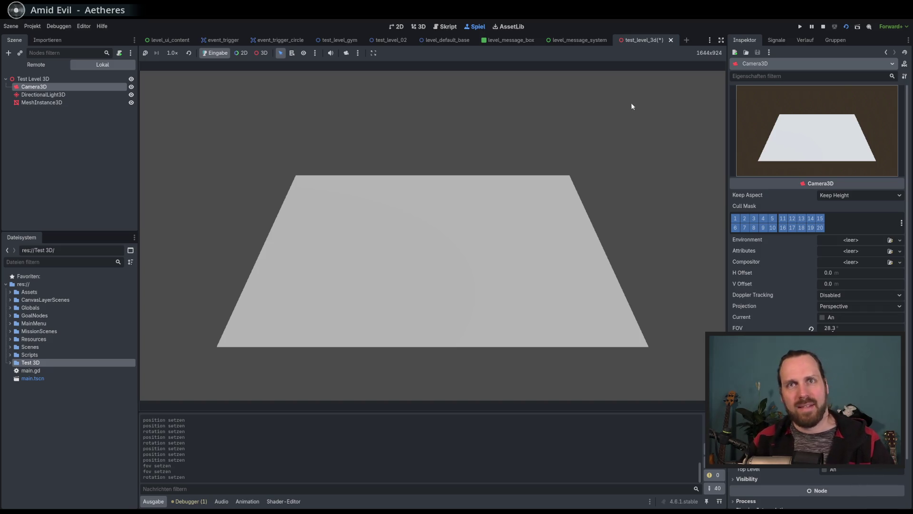
left_click(825, 27)
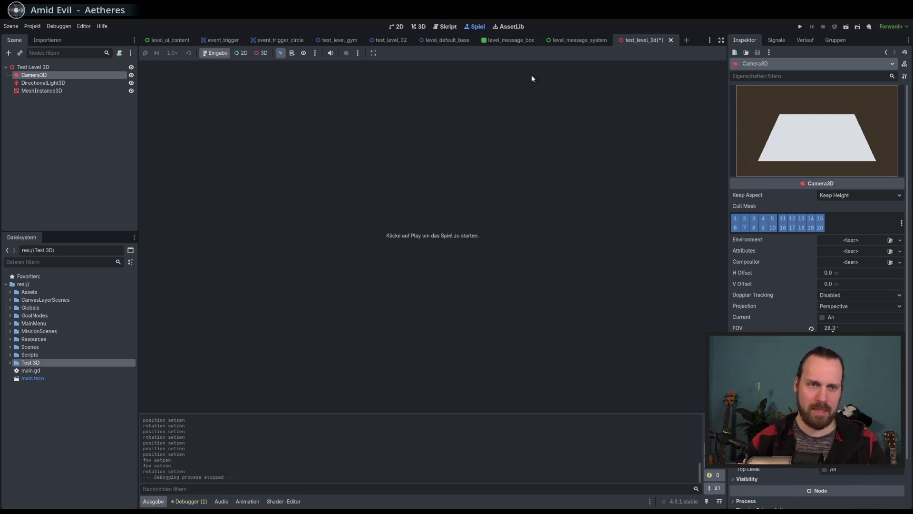
left_click(401, 27)
- In 3D view, attach a new GDScript at res://Test 3D/test_level_3d.gd to the Test Level 3D root
left_click(418, 27)
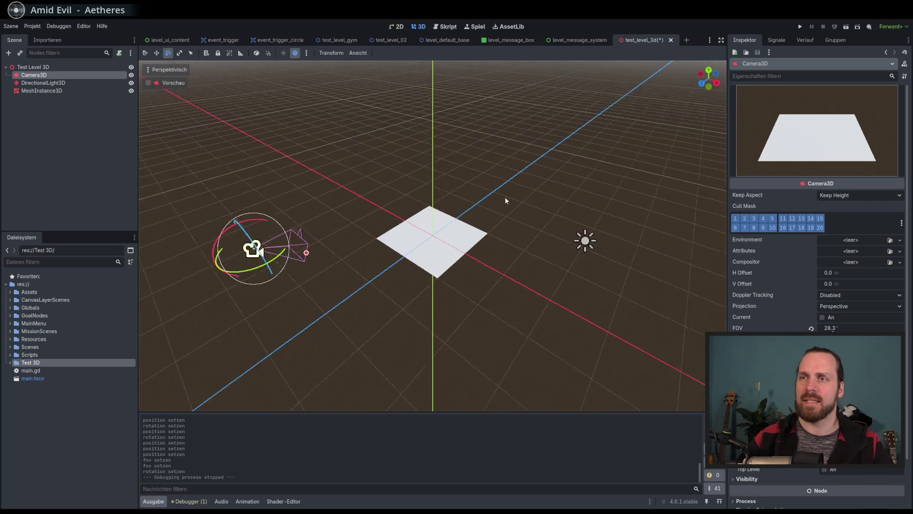
scroll(489, 218, "up", 3)
left_click(57, 67)
left_click(119, 53)
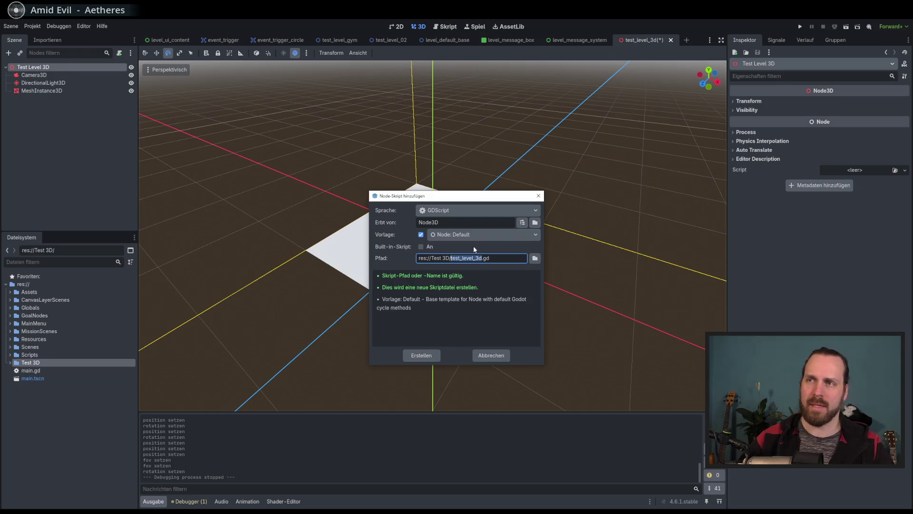
left_click_drag(469, 199, 478, 200)
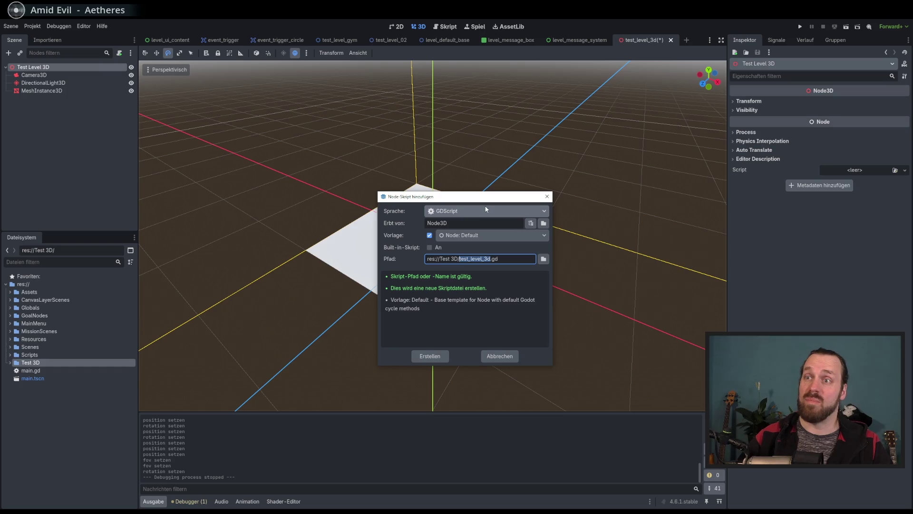
left_click_drag(486, 200, 481, 202)
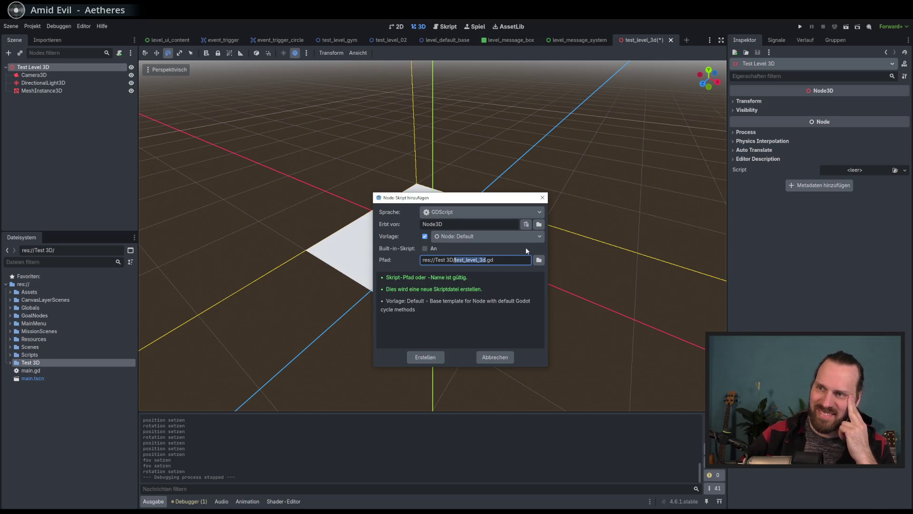
left_click(426, 357)
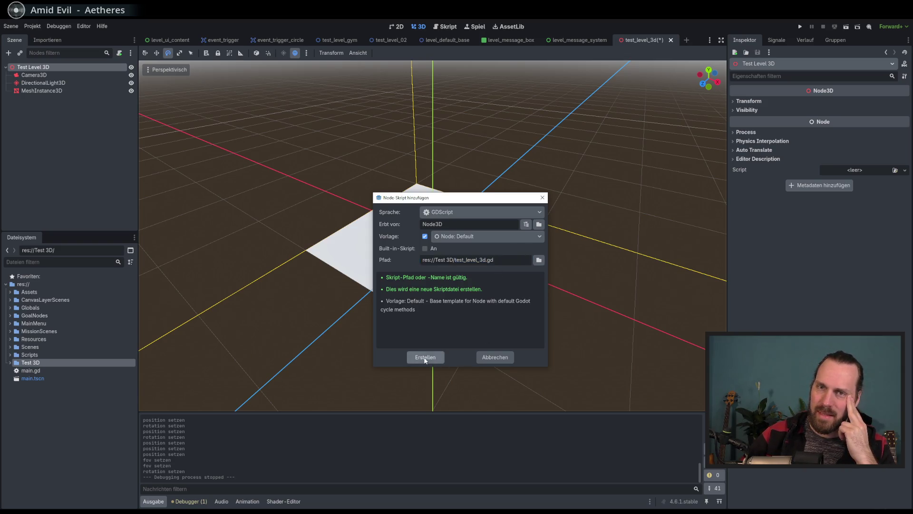
- View the Test Level 3D root's signals, then deselect and reselect the root node
left_click(776, 42)
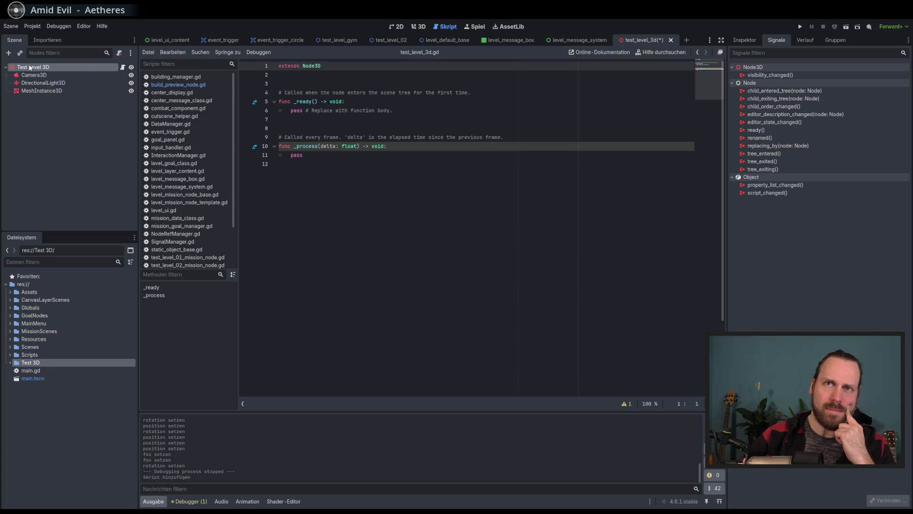
left_click(52, 116)
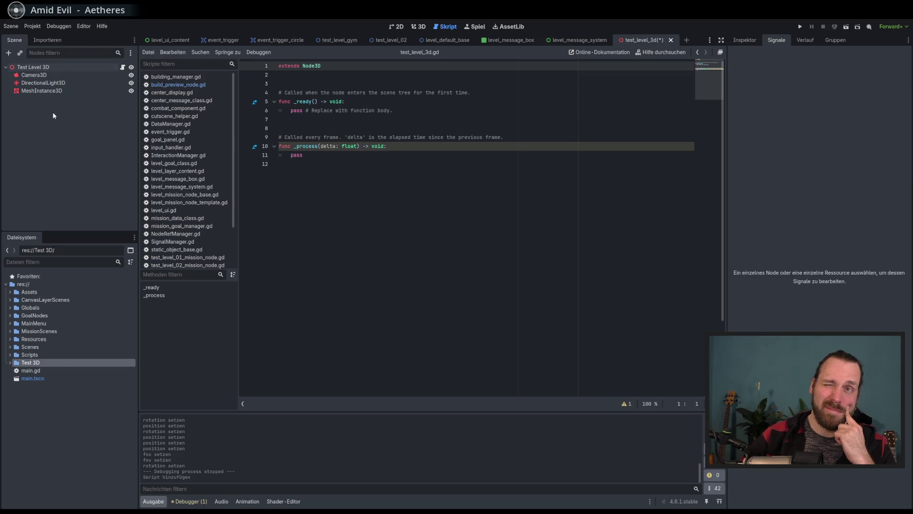
left_click(36, 68)
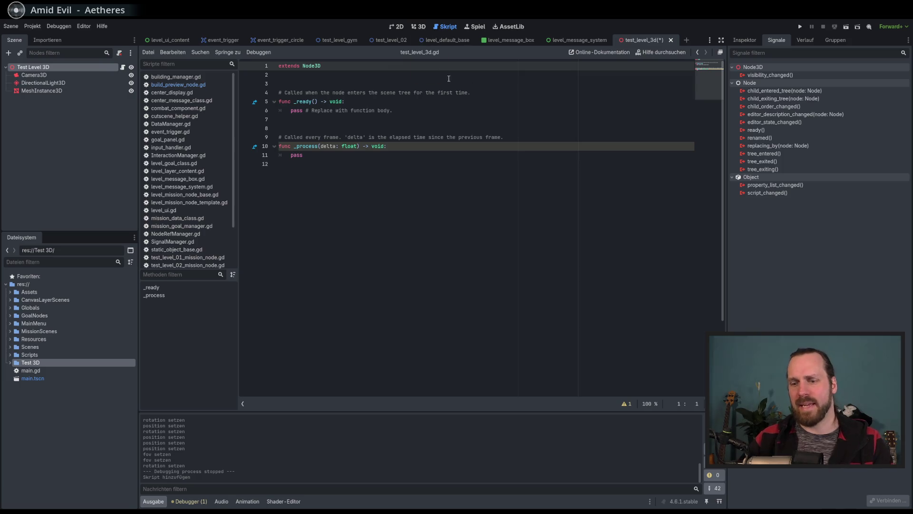
- Save and test-run the scene with F6, stop it with F8, and return to 3D
key("F6")
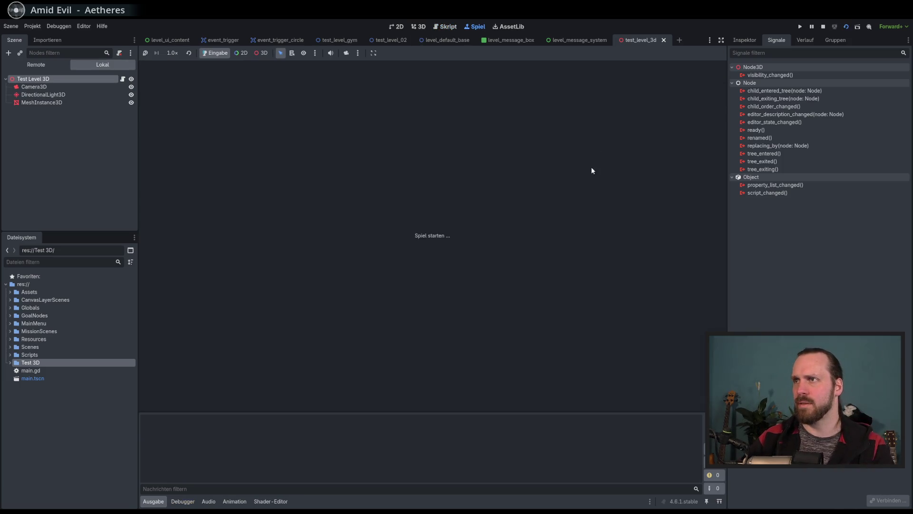
key("F8")
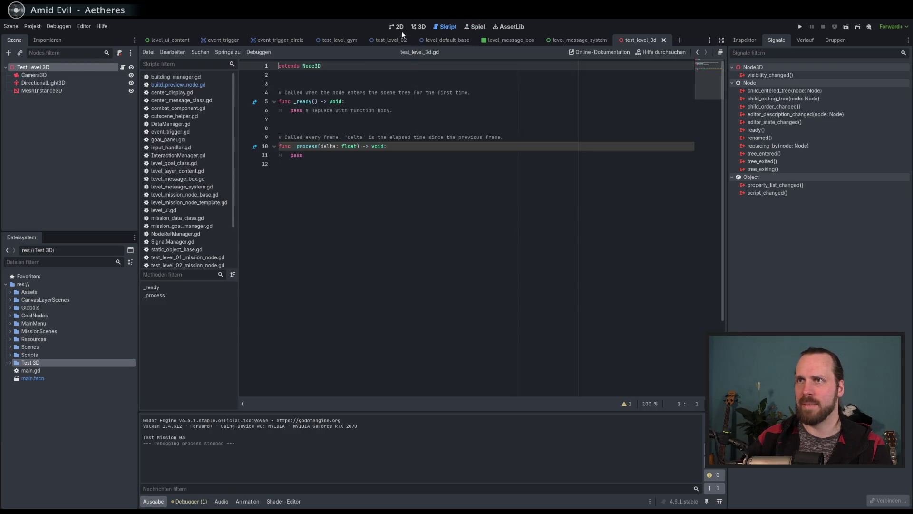
left_click(397, 27)
left_click(48, 67)
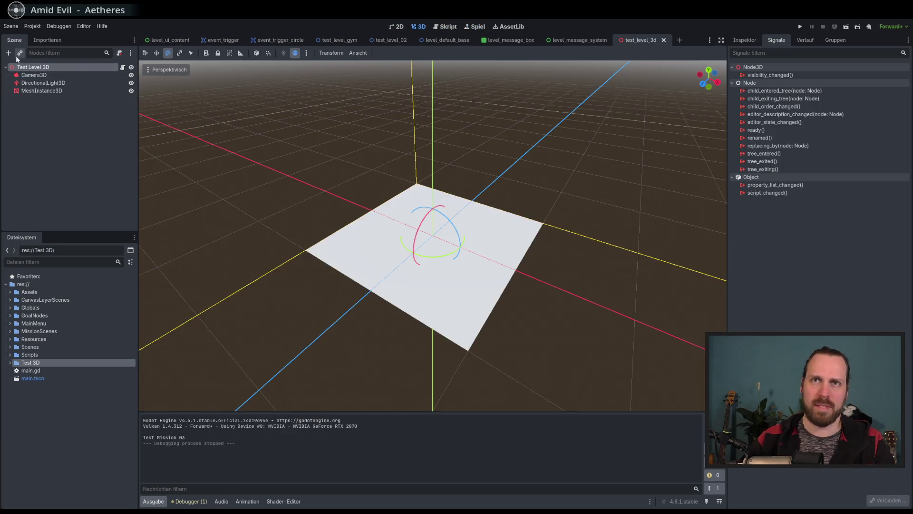
- Add a SubViewport, found under the Window node types, as a child of Test Level 3D
left_click(12, 55)
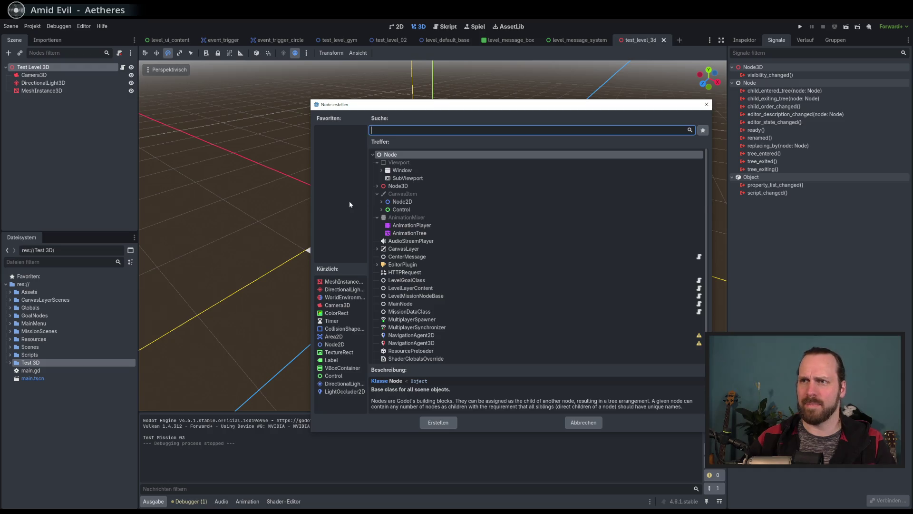
left_click(381, 170)
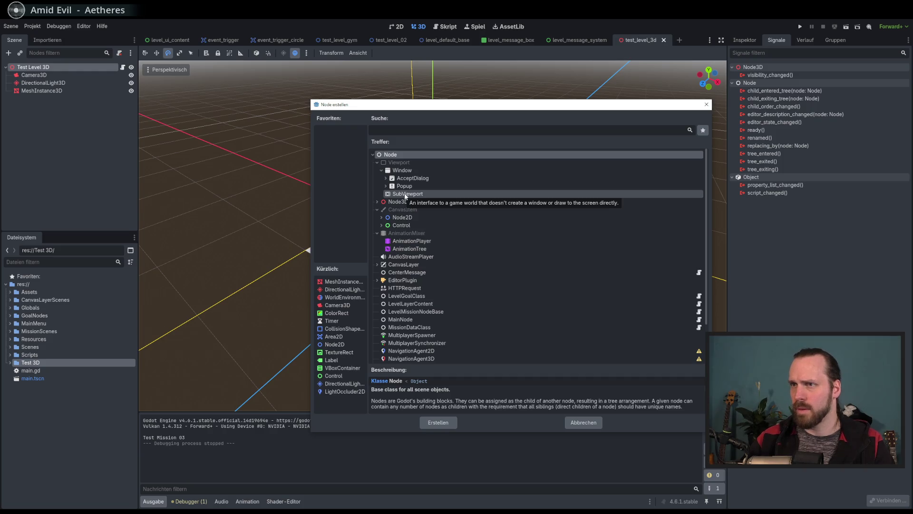
left_click(406, 195)
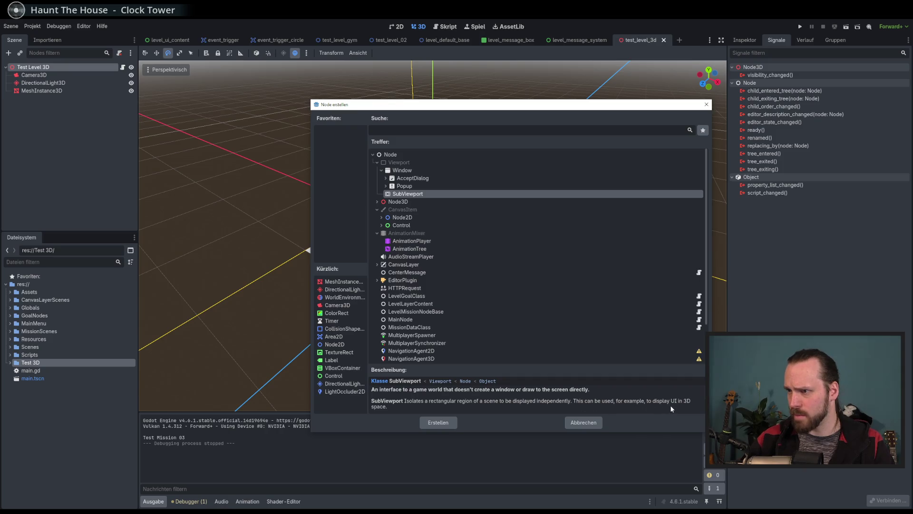
scroll(658, 405, "down", 5)
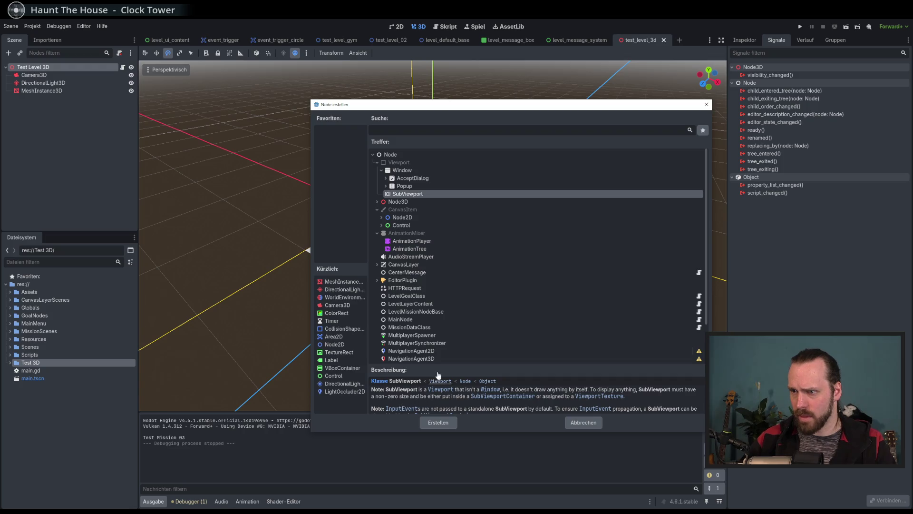
double_click(405, 194)
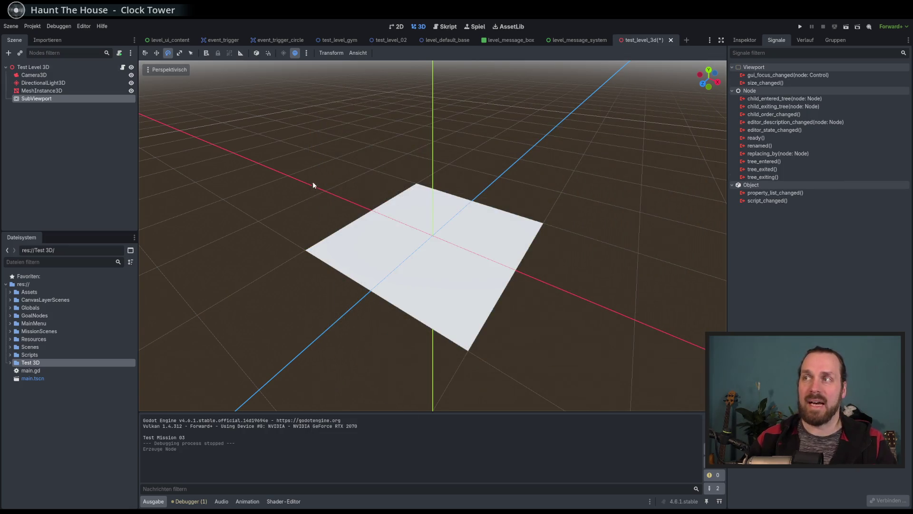
- Select the SubViewport node and inspect its properties
scroll(313, 183, "down", 5)
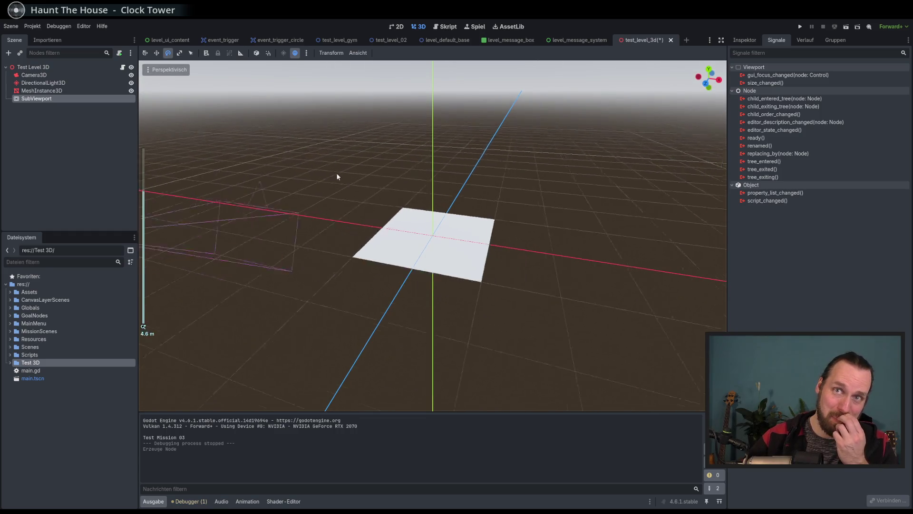
scroll(336, 173, "down", 5)
left_click(46, 93)
left_click(47, 97)
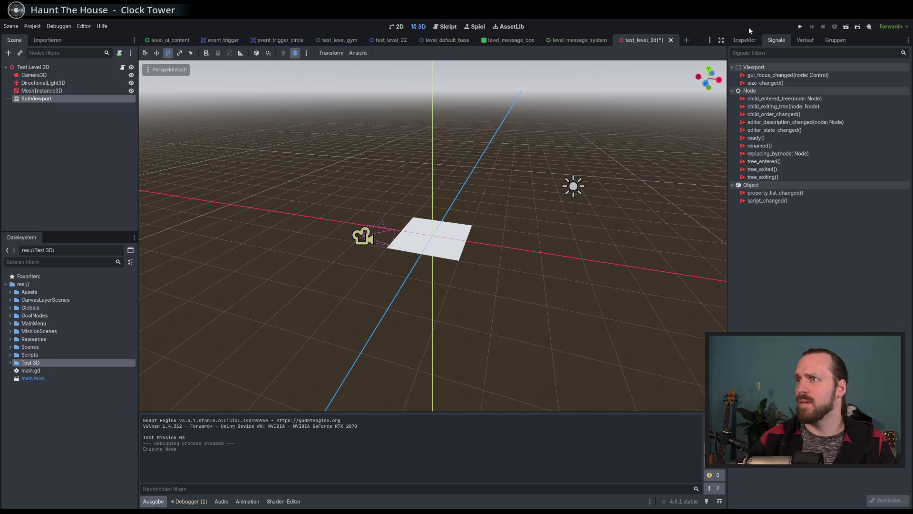
left_click(743, 38)
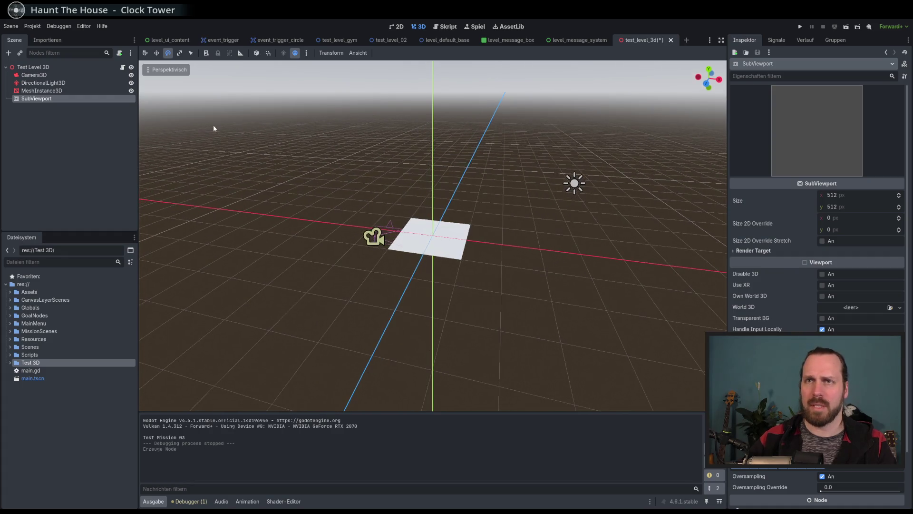
right_click(38, 101)
key("Escape")
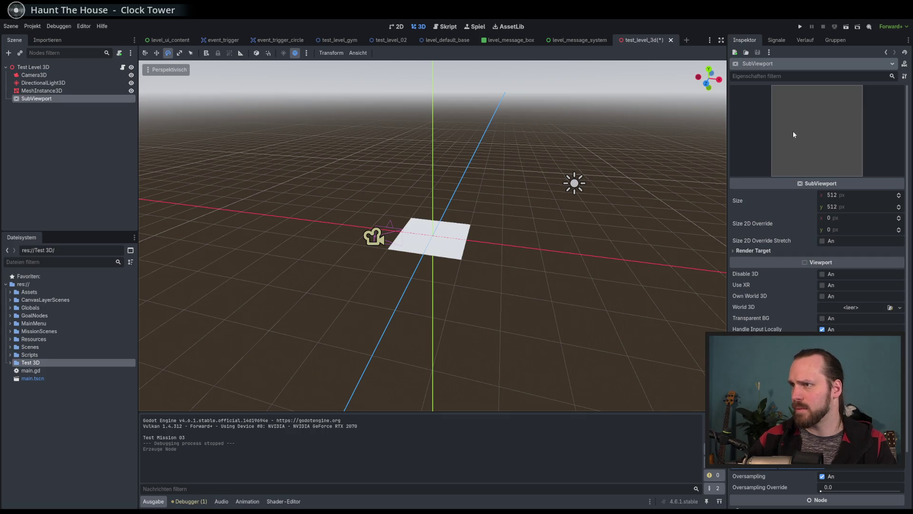
- Delete the SubViewport node, confirm with OK, and save and run the scene with F6
mouse_move(800, 208)
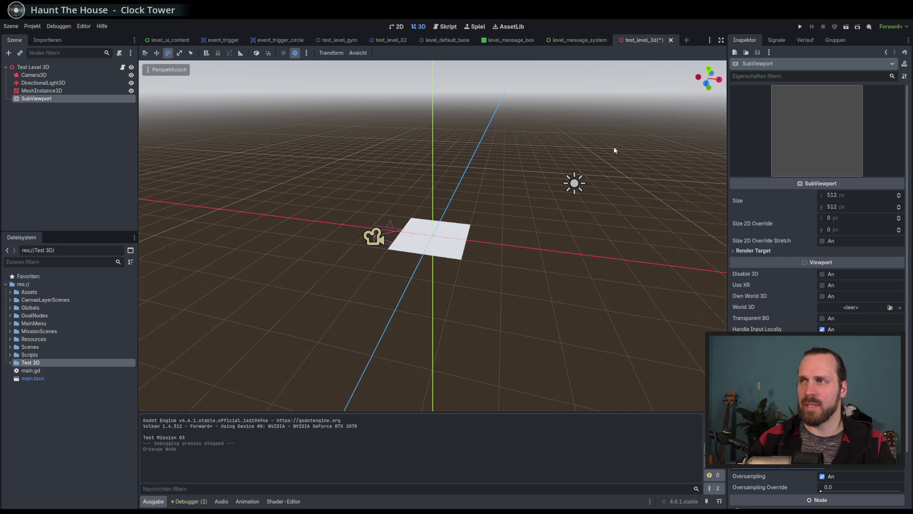
right_click(41, 101)
left_click(128, 280)
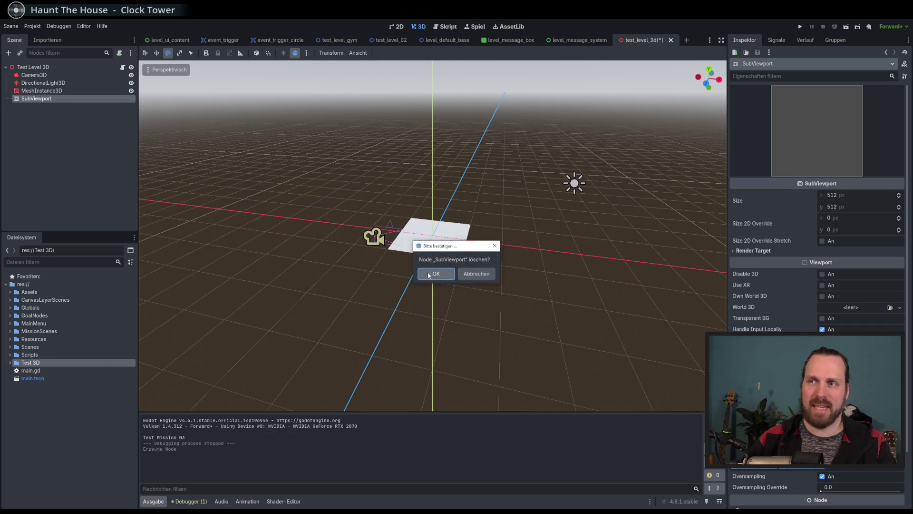
left_click(427, 274)
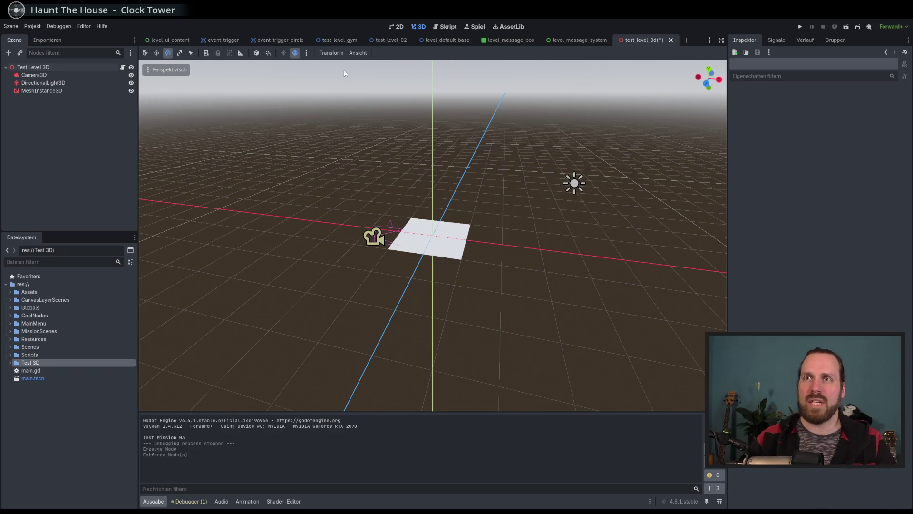
key("F6")
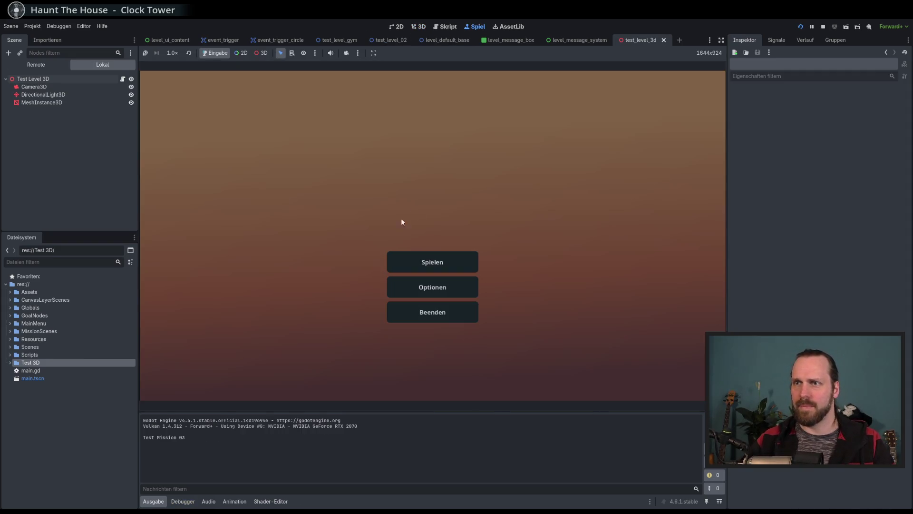
- Start the Test Level GYM mission from mission selection, then stop the game with F8
left_click(419, 262)
left_click(272, 122)
left_click(506, 354)
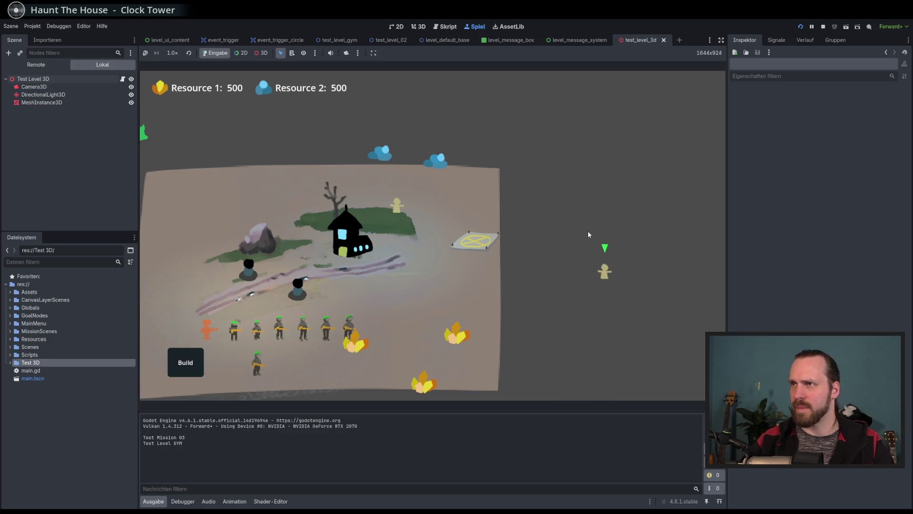
key("F8")
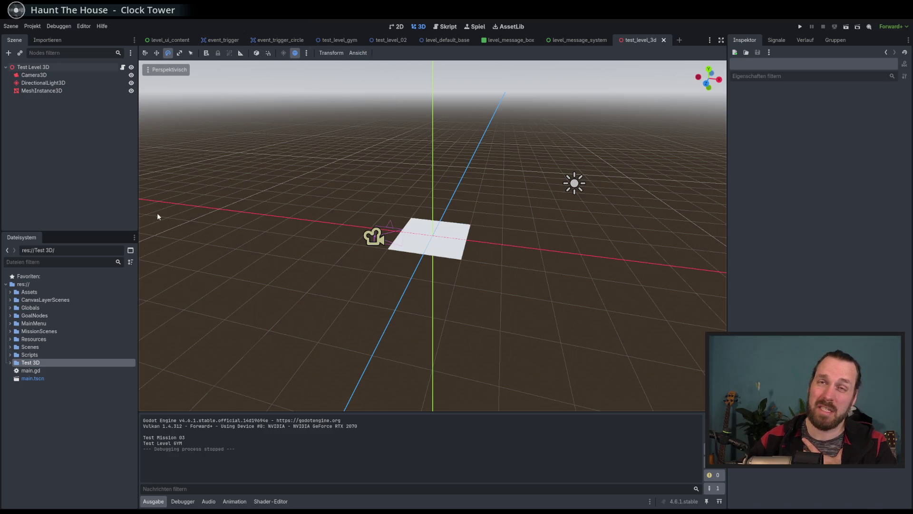
- Expand the Globals folder in FileSystem to check its scripts, then collapse it
left_click(29, 307)
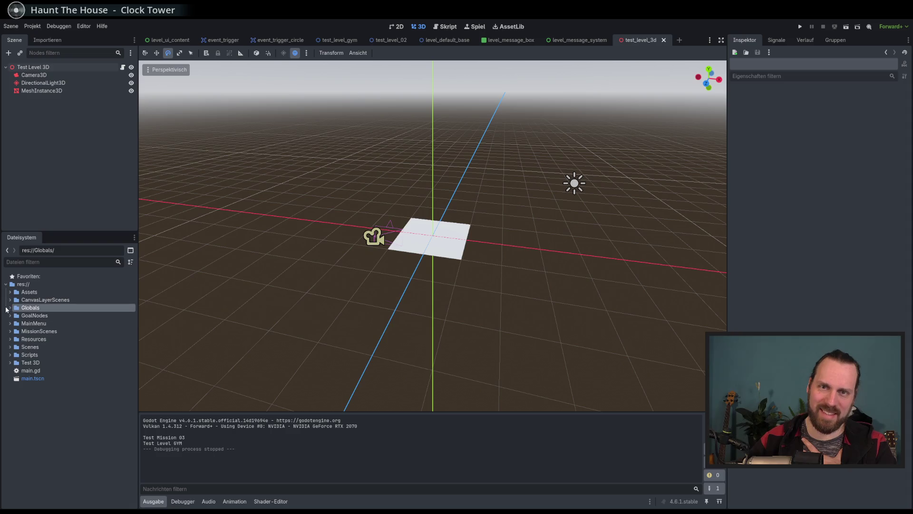
left_click(10, 310)
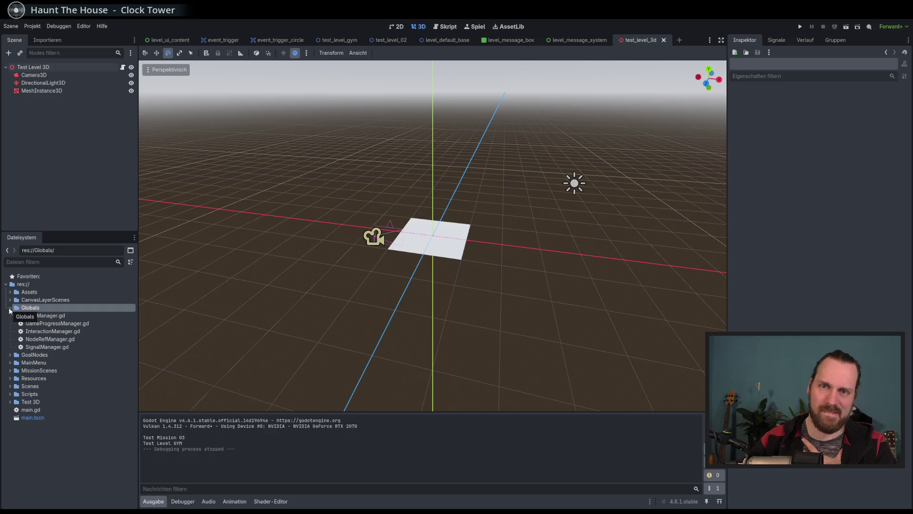
left_click(10, 309)
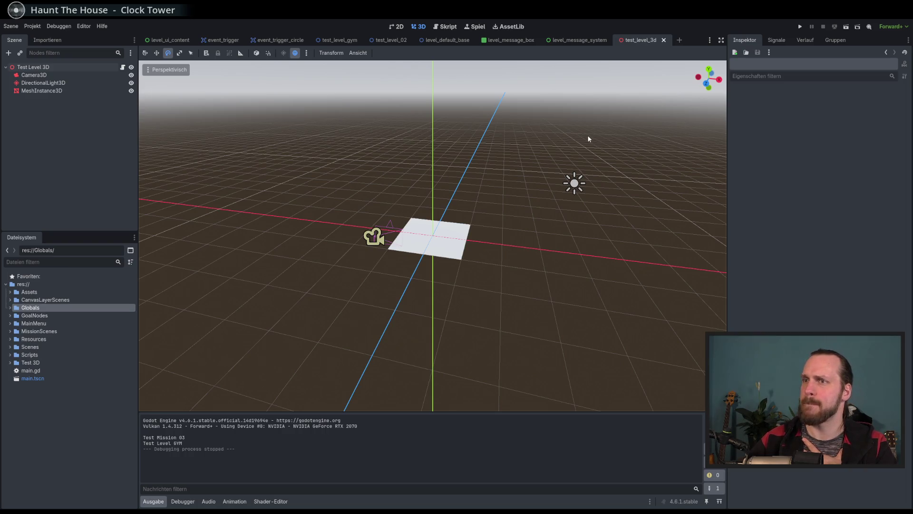
- Reselect the Test Level 3D root, show its Signals tab, and open the open-scenes list
scroll(575, 135, "up", 5)
left_click(72, 75)
left_click(69, 67)
left_click(72, 74)
left_click(73, 69)
left_click(777, 41)
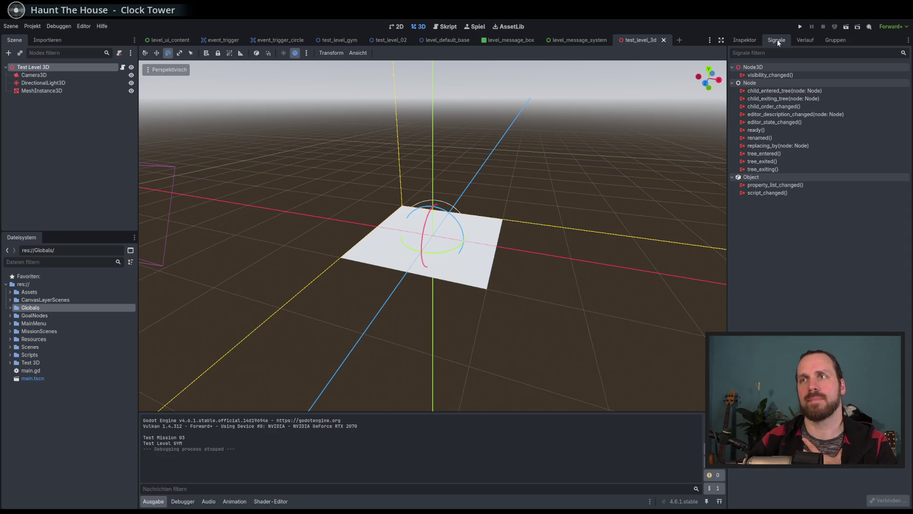
left_click(712, 40)
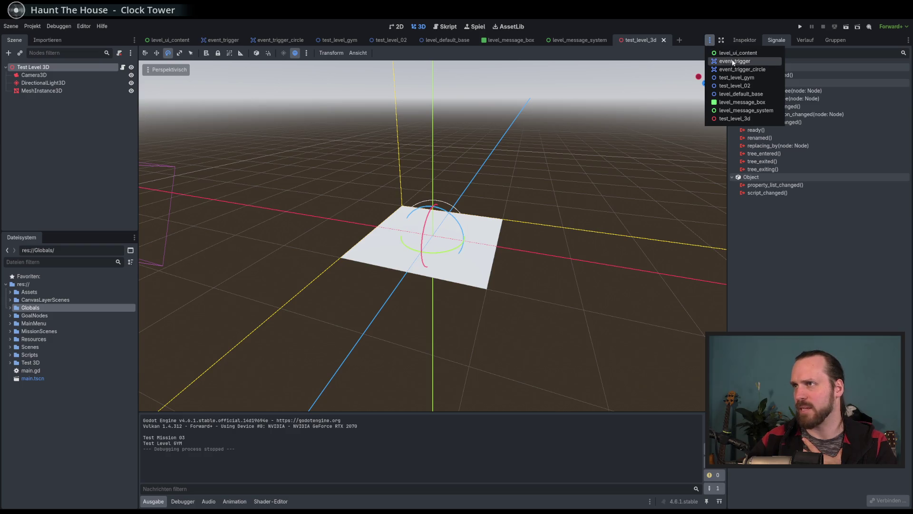
- Browse the level_default_base, level_ui_content and event_trigger scene tabs, then open main.tscn
left_click(754, 95)
scroll(577, 205, "up", 3)
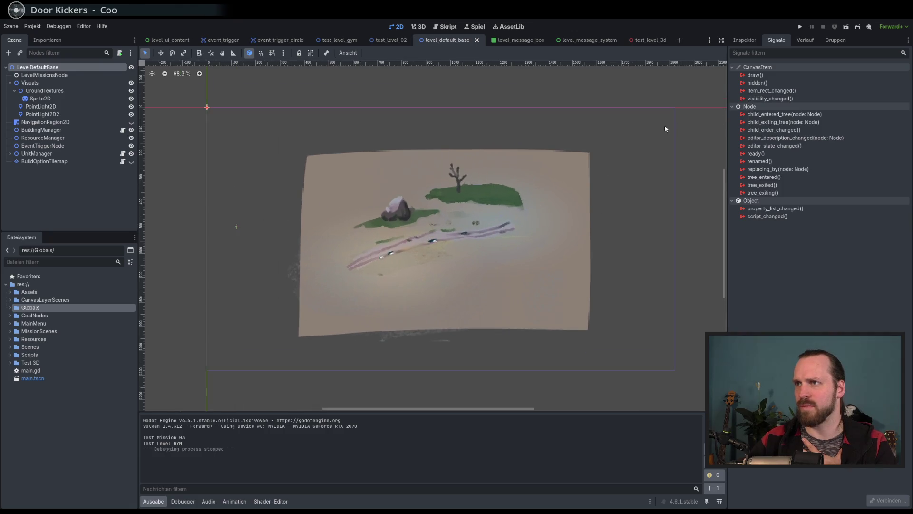
left_click(709, 41)
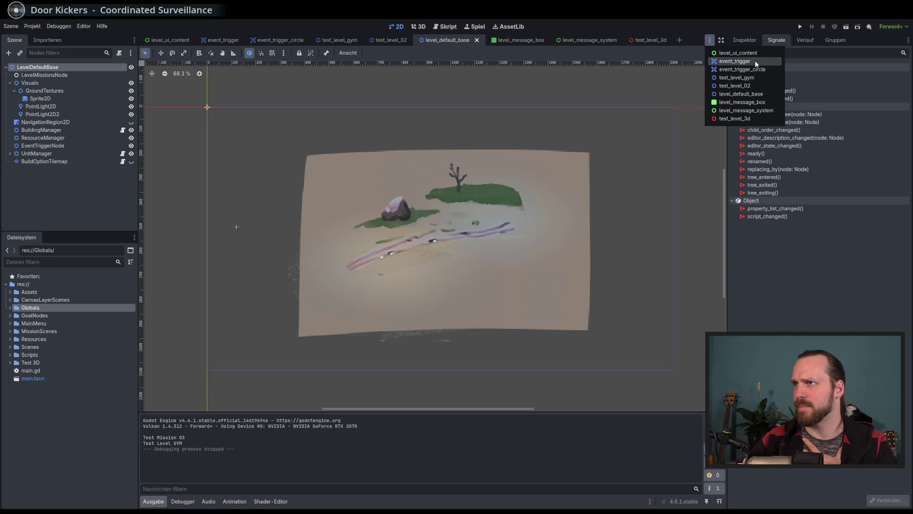
left_click(187, 43)
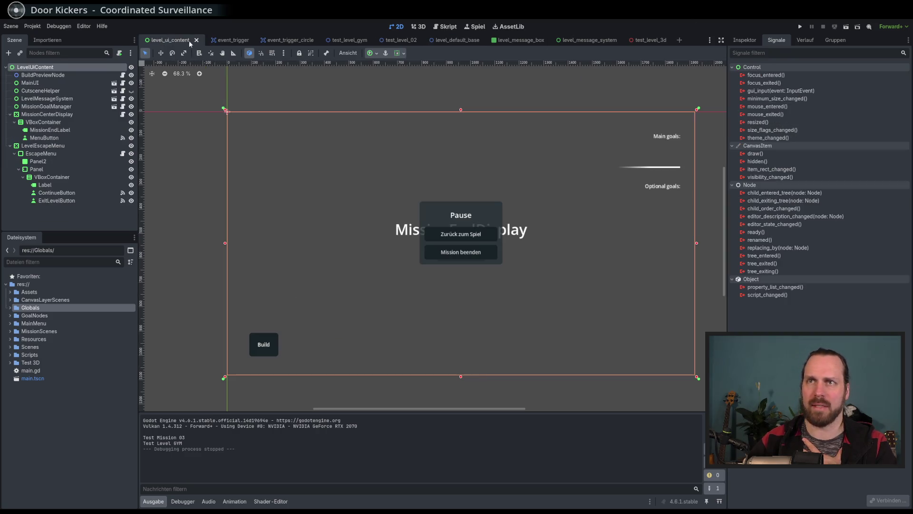
left_click(231, 41)
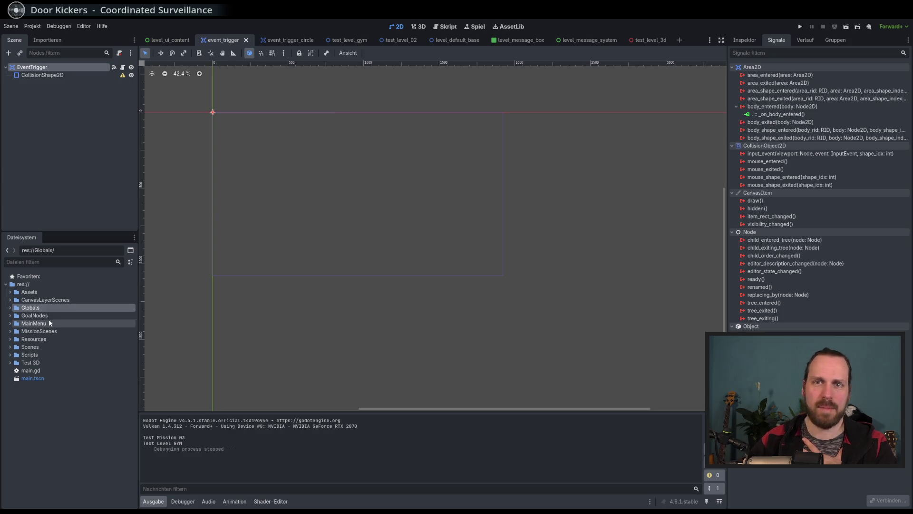
double_click(33, 379)
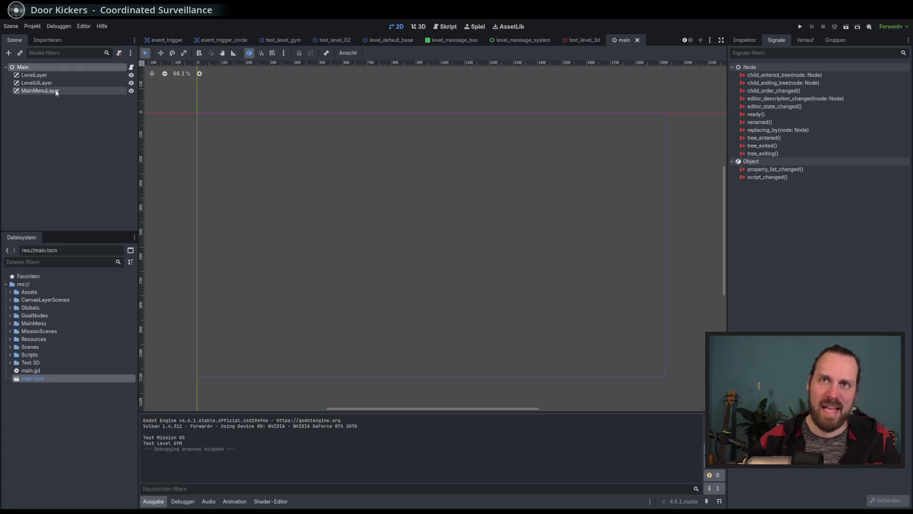
- Open level_layer_content.tscn from the CanvasLayerScenes folder and select its LevelLayerContent root
left_click(10, 307)
left_click(10, 308)
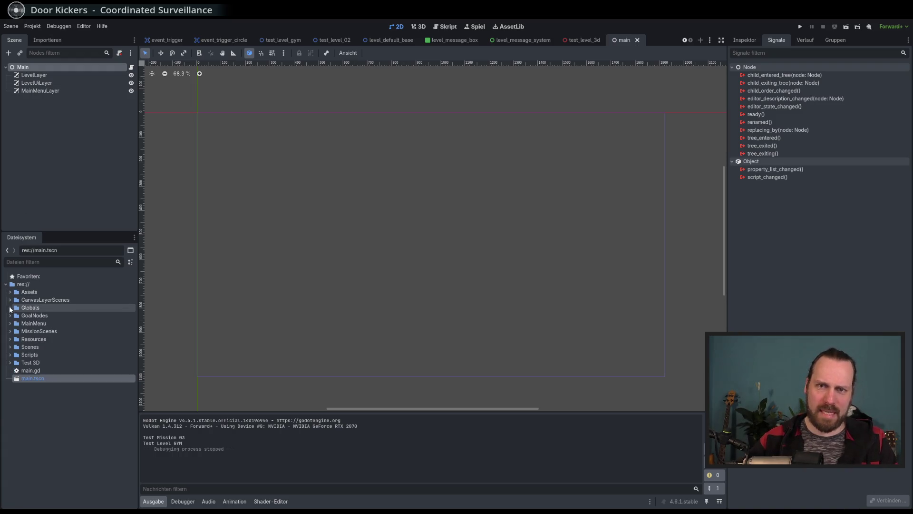
left_click(10, 299)
double_click(60, 308)
left_click(39, 67)
scroll(313, 224, "down", 9)
scroll(357, 219, "up", 3)
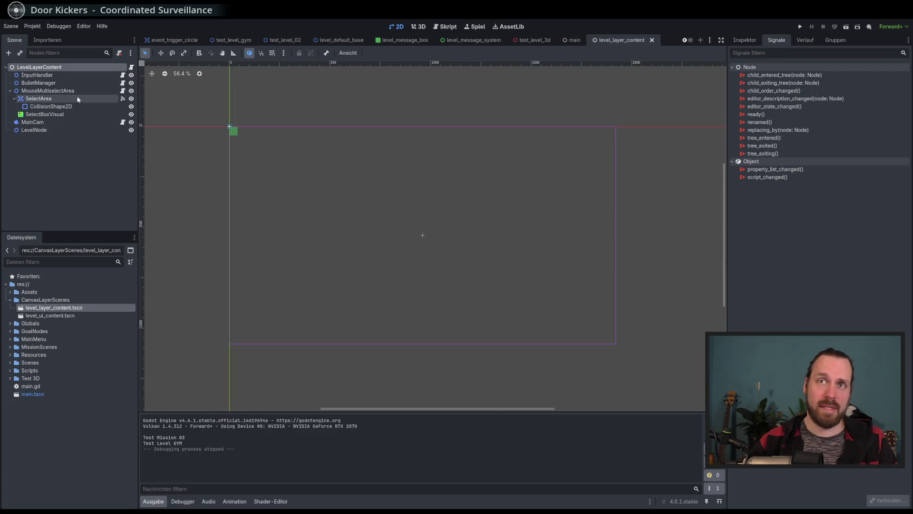
left_click(76, 158)
left_click(39, 67)
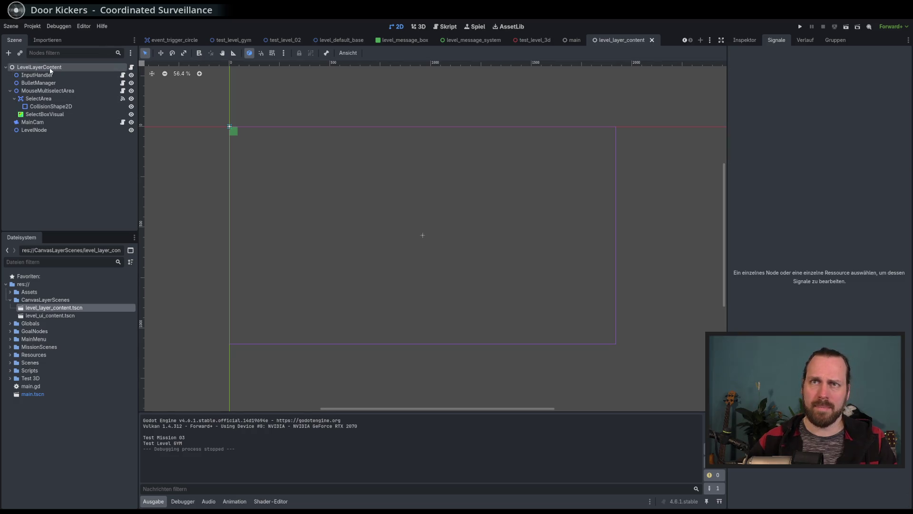
- Search 'sub' in Create Node, choose SubViewport and create it under LevelLayerContent
left_click(8, 54)
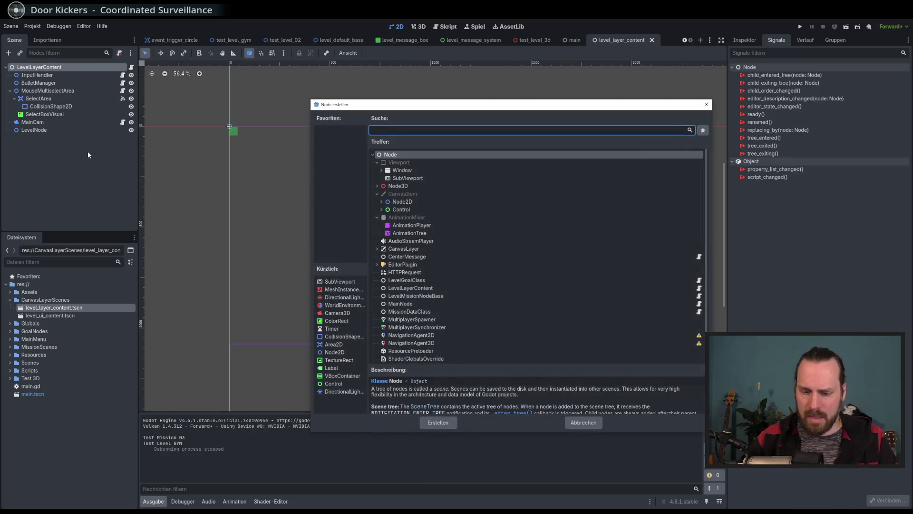
type("sub")
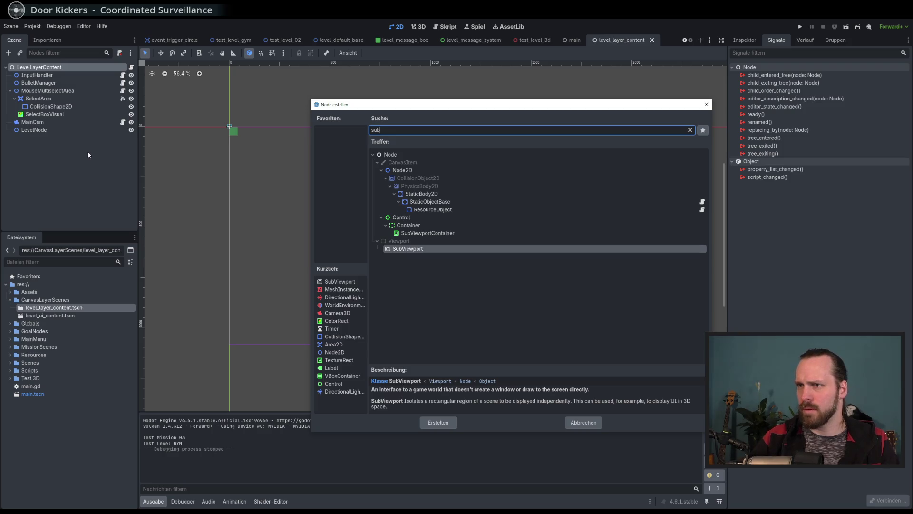
key("BackSpace")
key("BackSpace")
key("BackSpace")
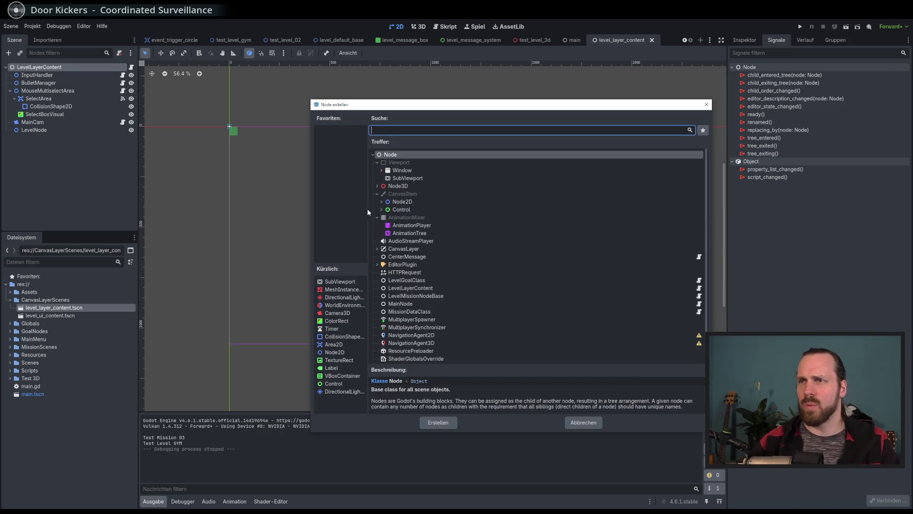
left_click(381, 170)
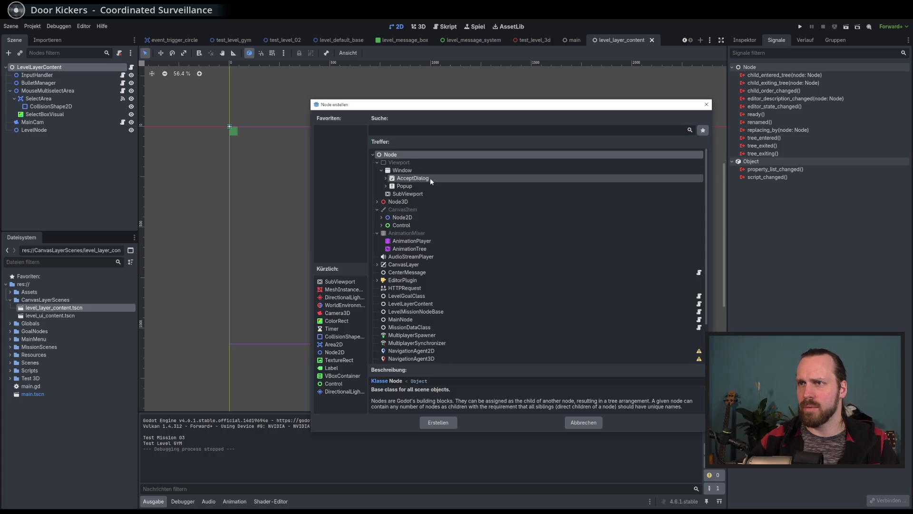
left_click(381, 170)
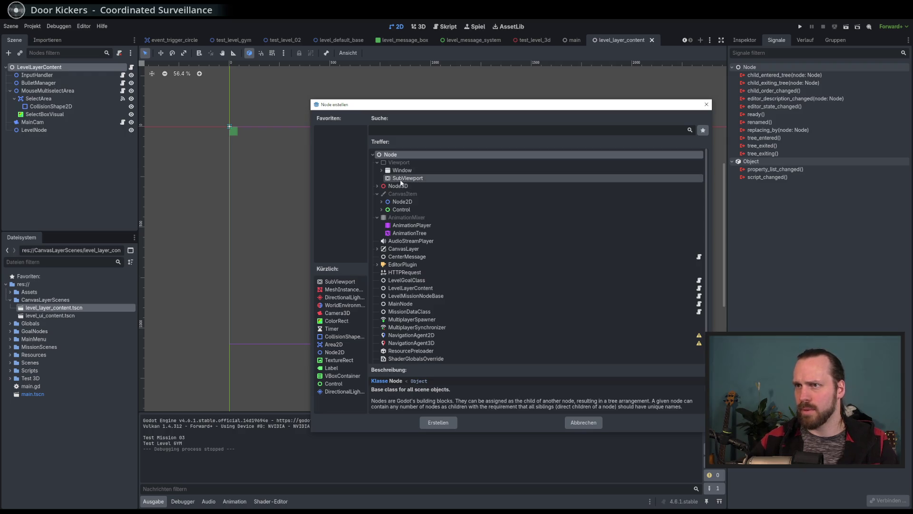
left_click(402, 179)
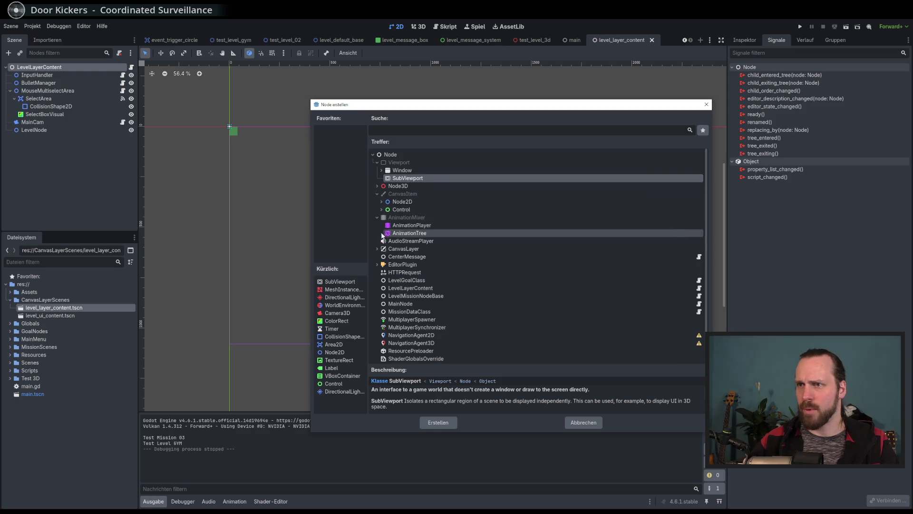
scroll(418, 228, "down", 2)
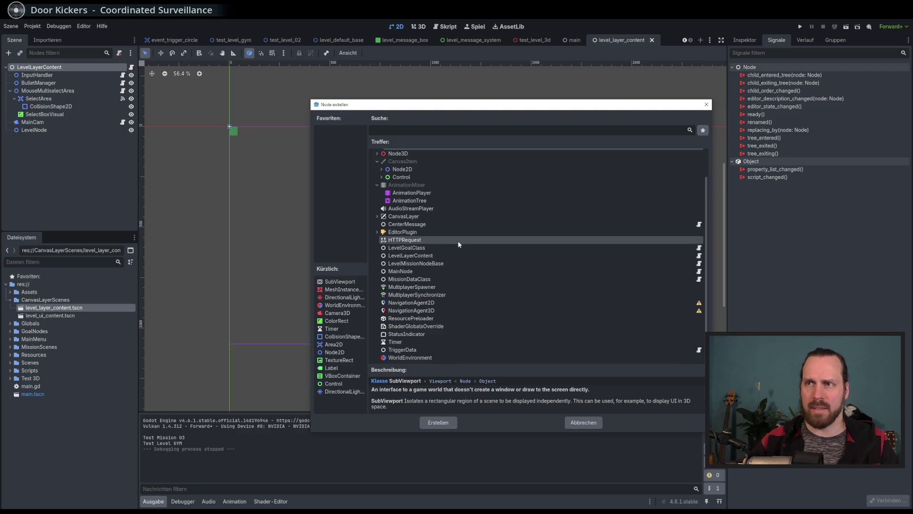
left_click(376, 215)
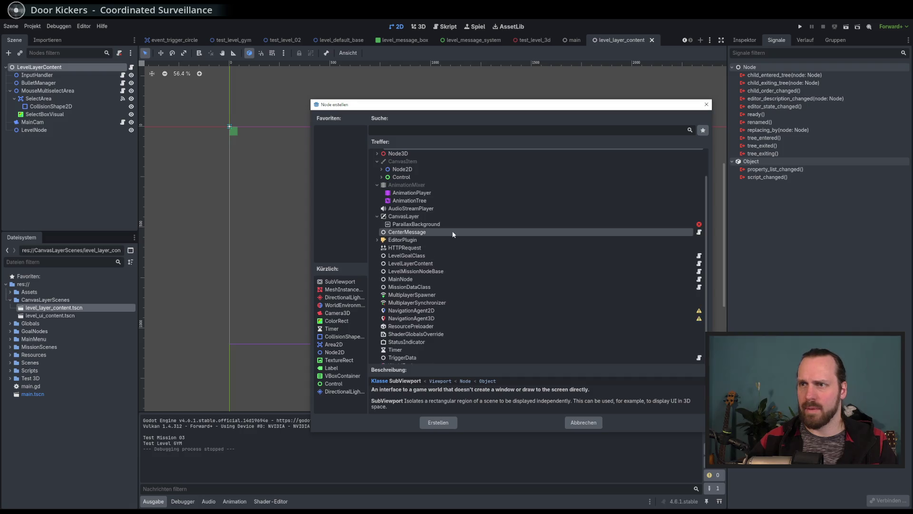
left_click(377, 216)
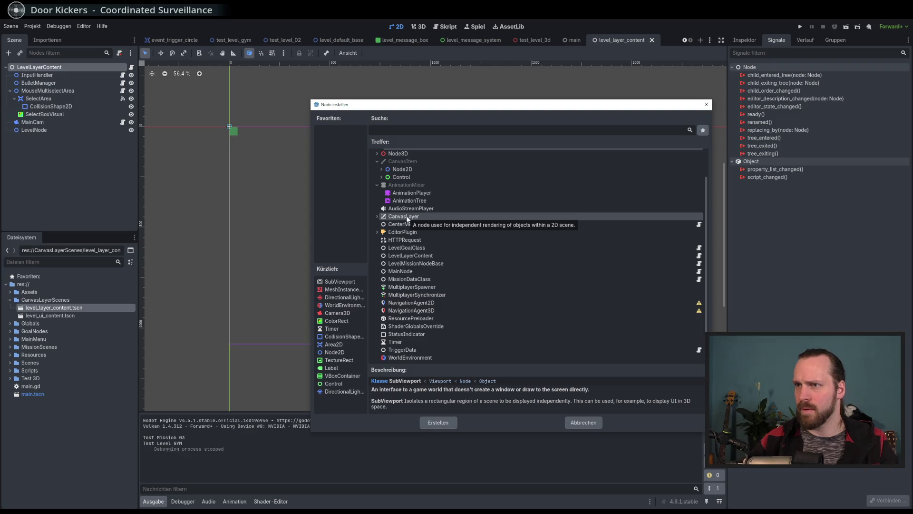
key("Return")
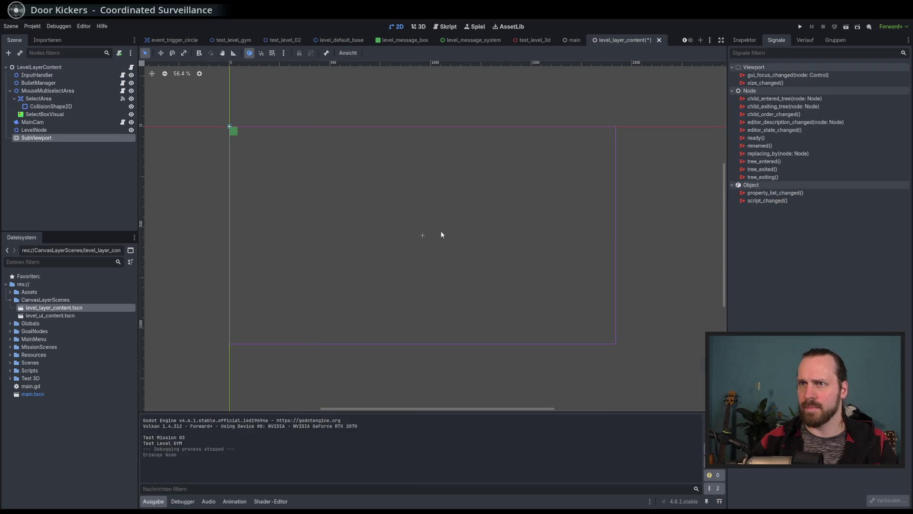
- Swap the SubViewport for a CanvasLayer, undo the stray SelectBoxVisual move, and nudge x offset to 9.96 px
left_click(744, 40)
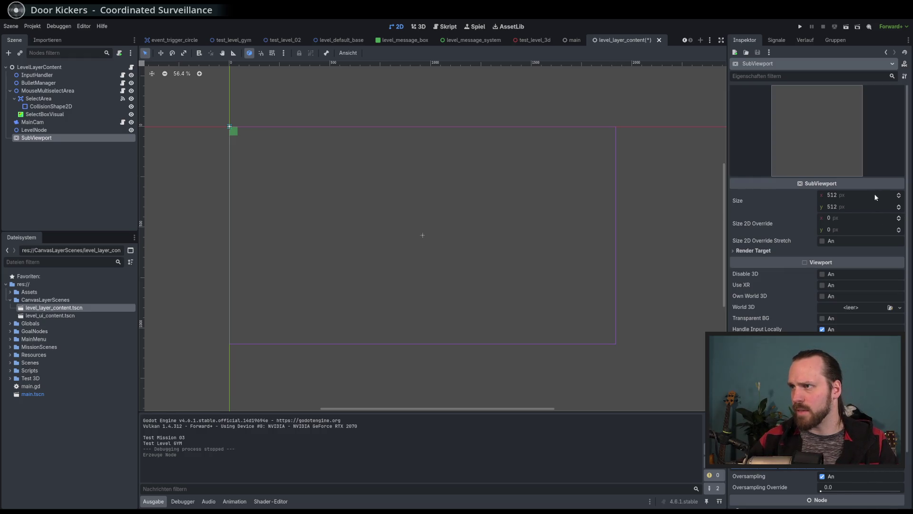
left_click(160, 53)
left_click_drag(259, 146, 300, 169)
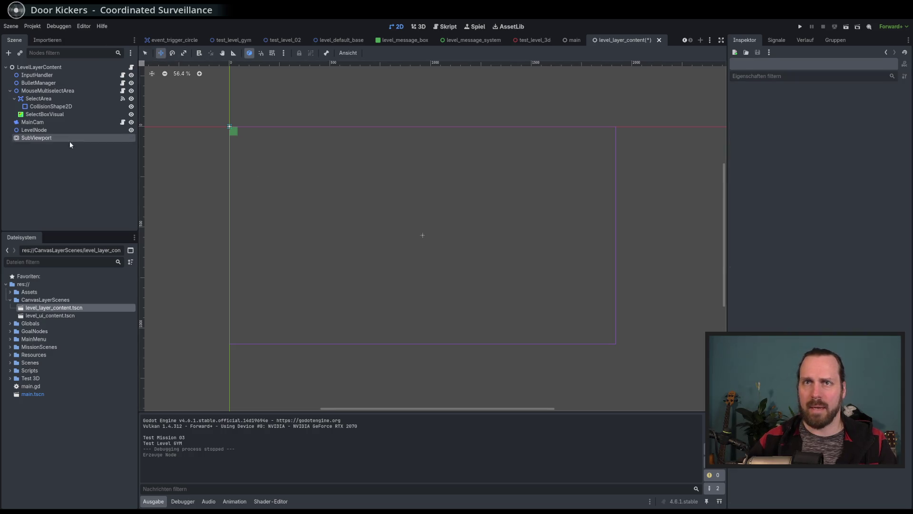
left_click(73, 139)
key("ctrl+z")
key("ctrl+z")
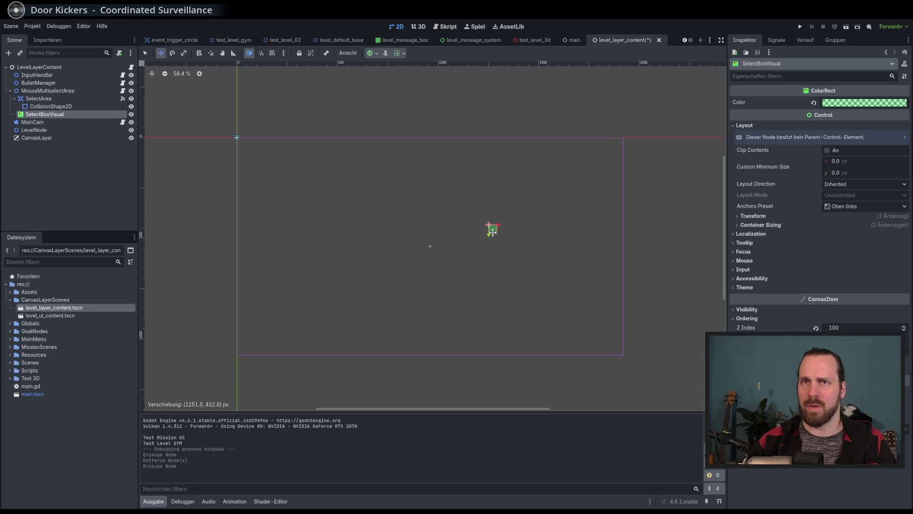
key("ctrl+z")
left_click(36, 138)
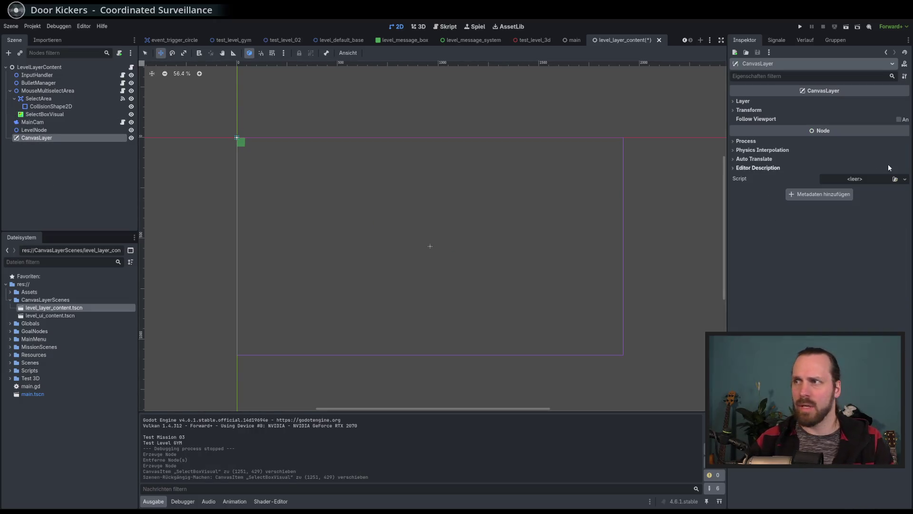
left_click(756, 109)
left_click_drag(835, 119, 843, 120)
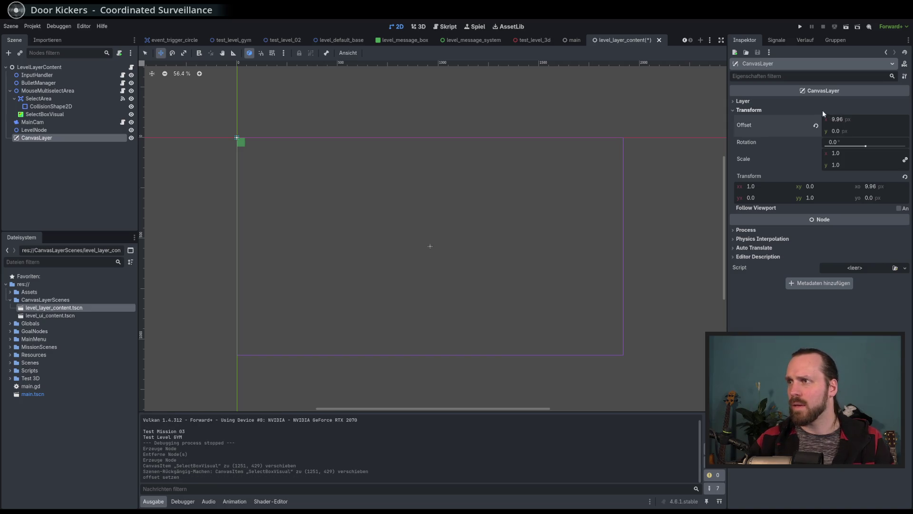
- Reset the CanvasLayer's offset and scale to their defaults and enable Follow Viewport
left_click(816, 125)
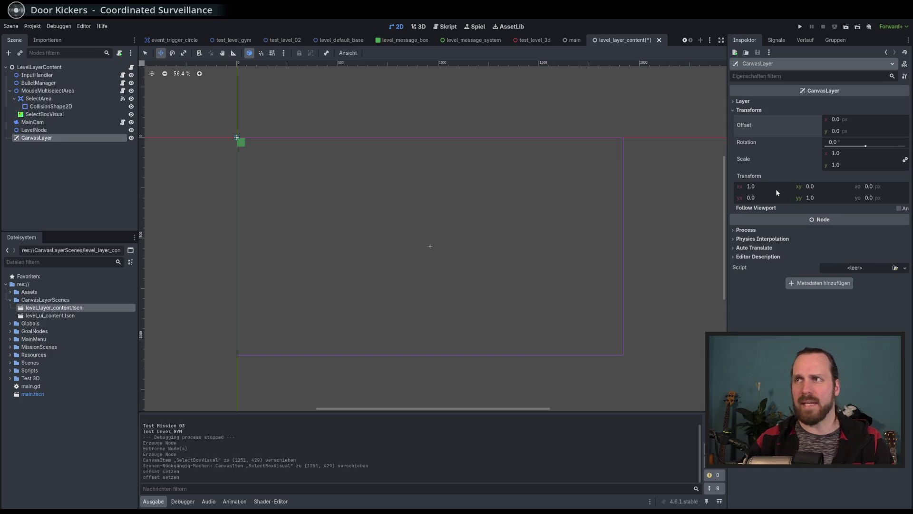
left_click_drag(761, 189, 761, 189)
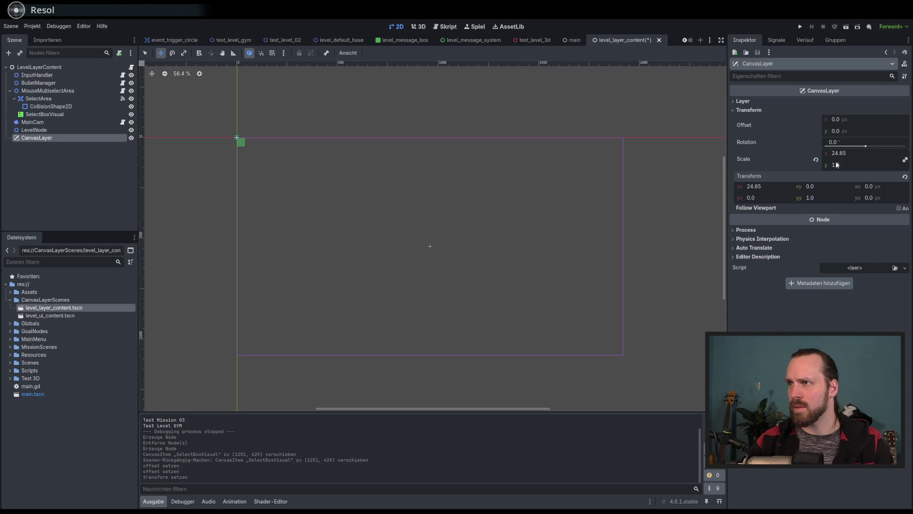
left_click(816, 161)
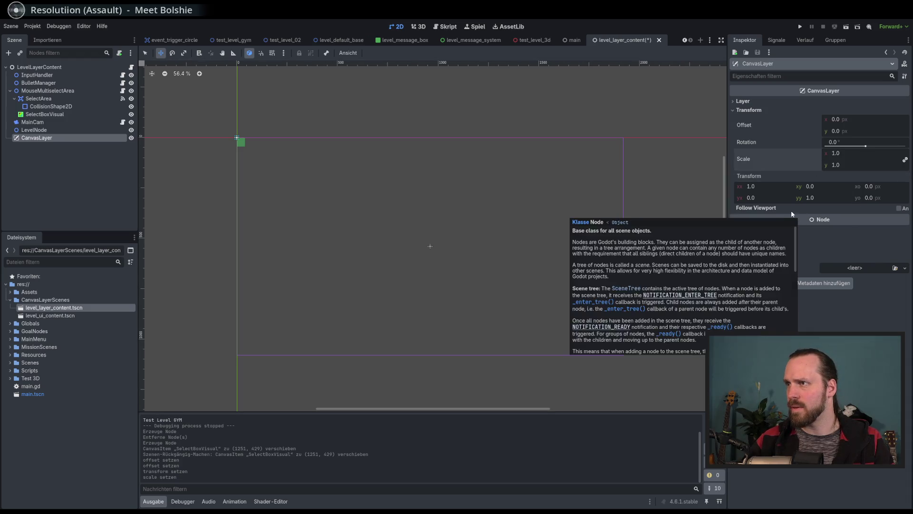
mouse_move(747, 208)
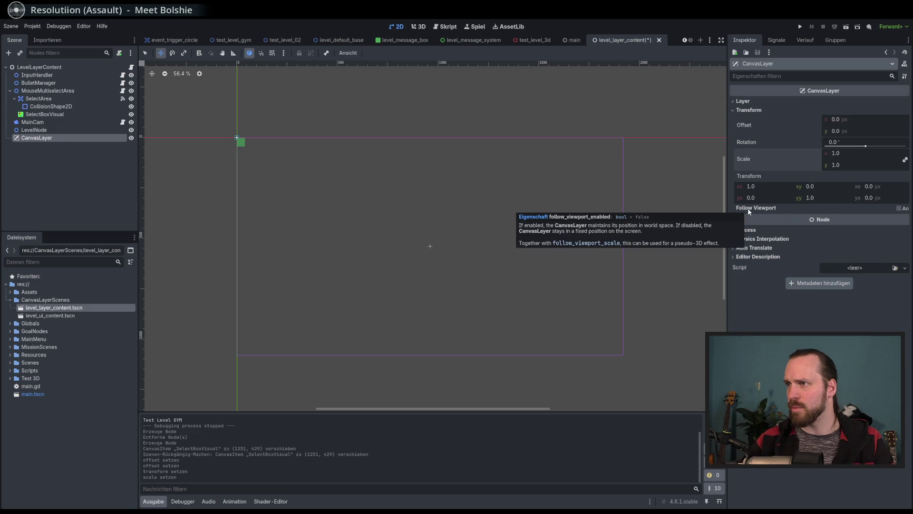
left_click(899, 208)
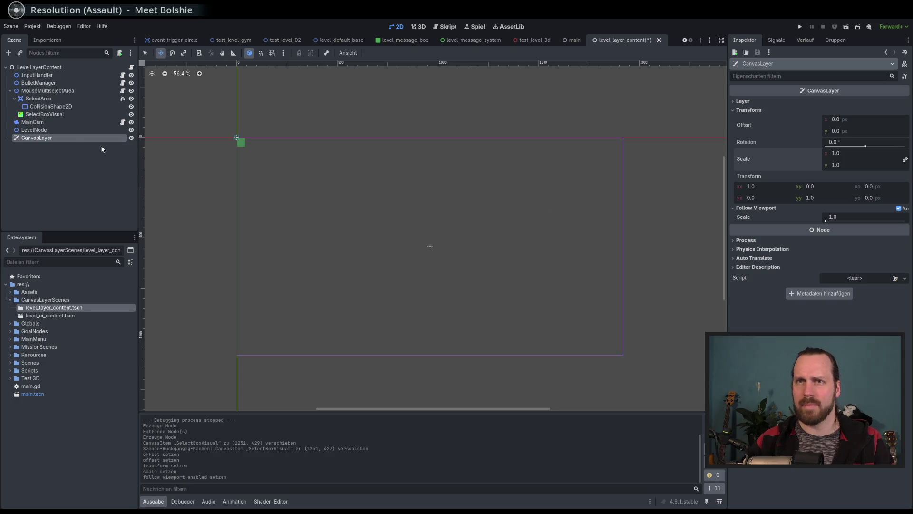
- Delete the CanvasLayer node from LevelLayerContent
right_click(58, 139)
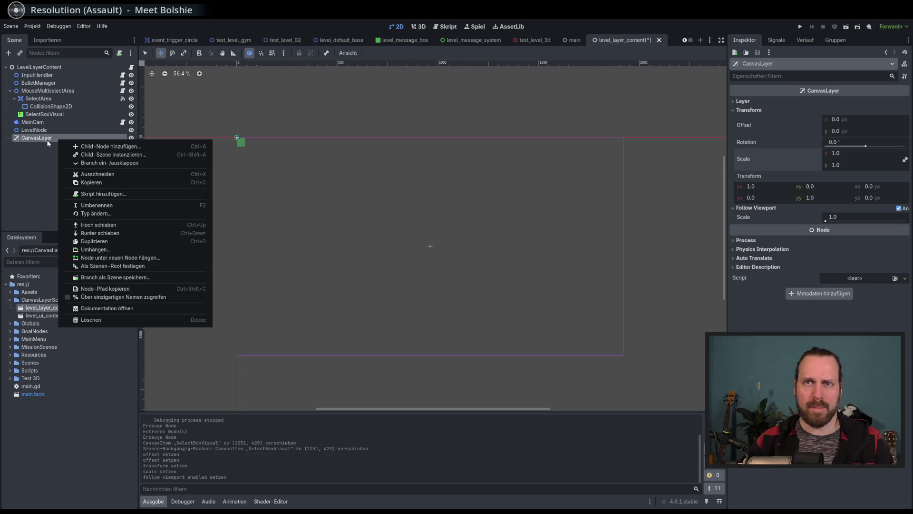
left_click(39, 146)
key("Delete")
key("Return")
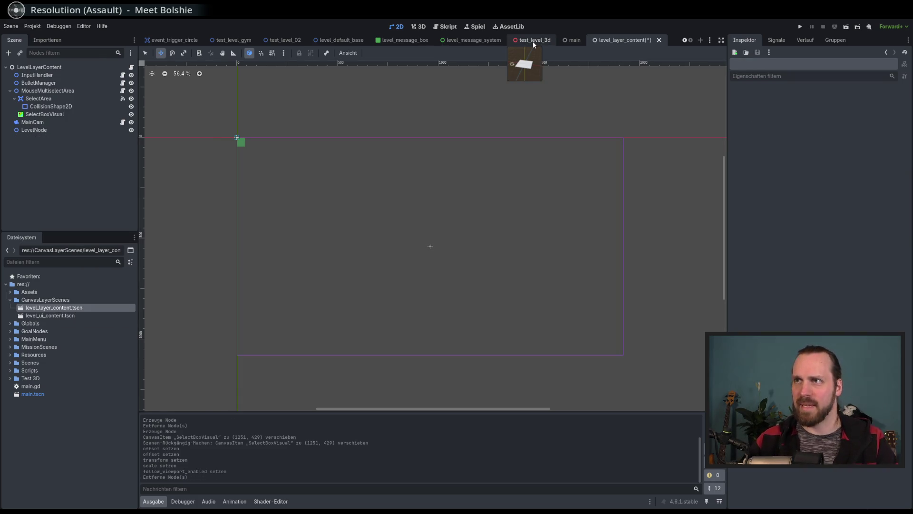
- Select LevelLayerContent, then switch to the test_level_02 scene and pan to its origin
left_click(61, 70)
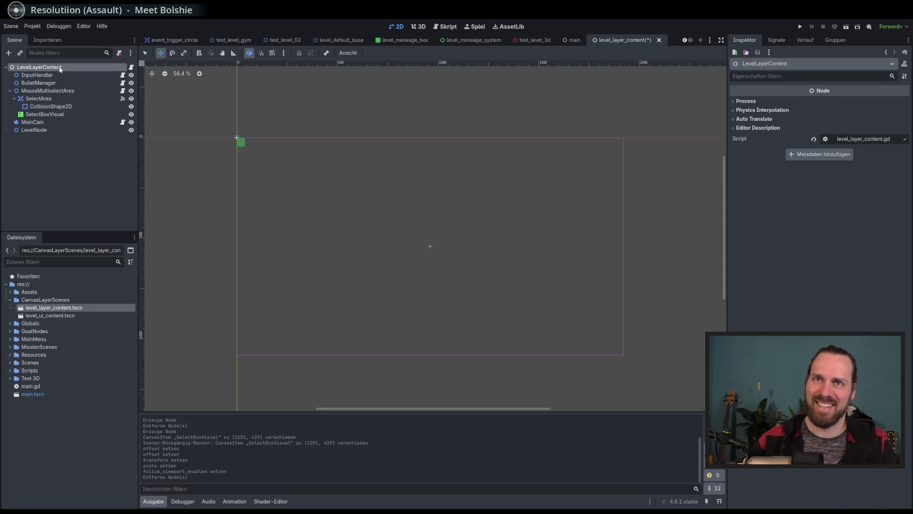
mouse_move(223, 45)
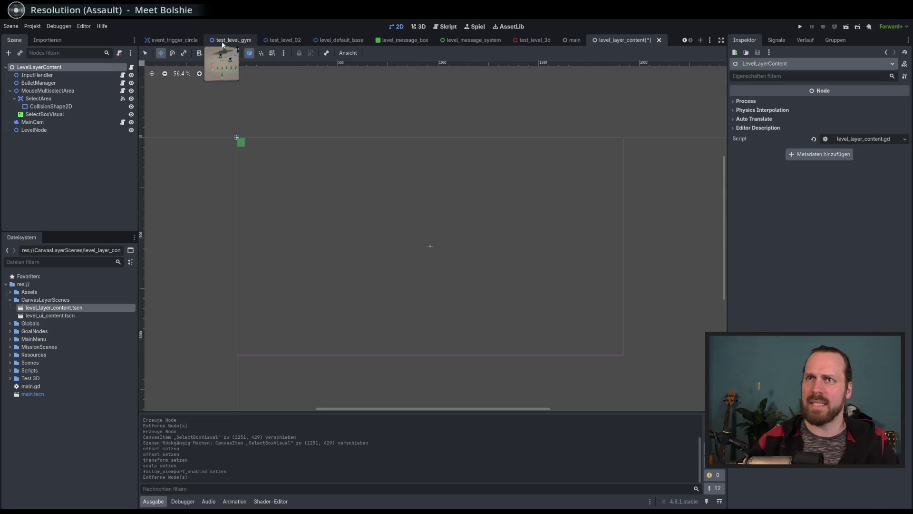
mouse_move(277, 46)
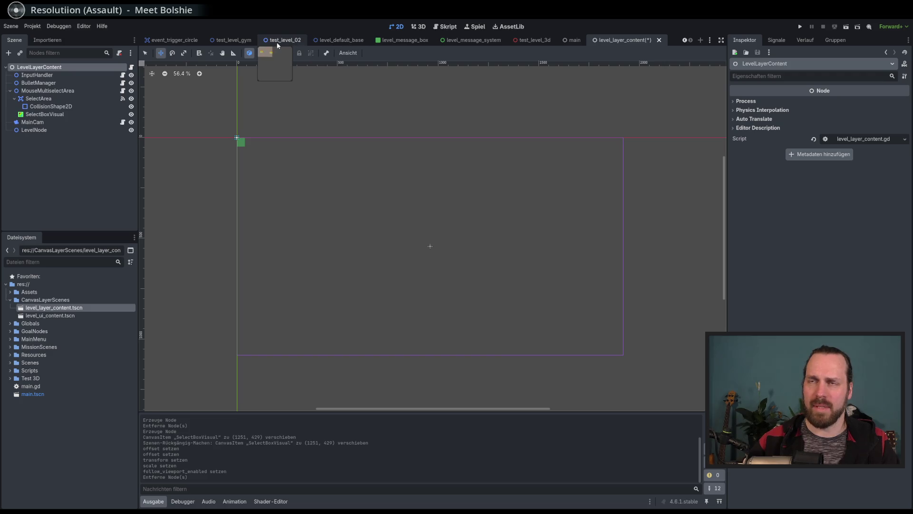
left_click(277, 42)
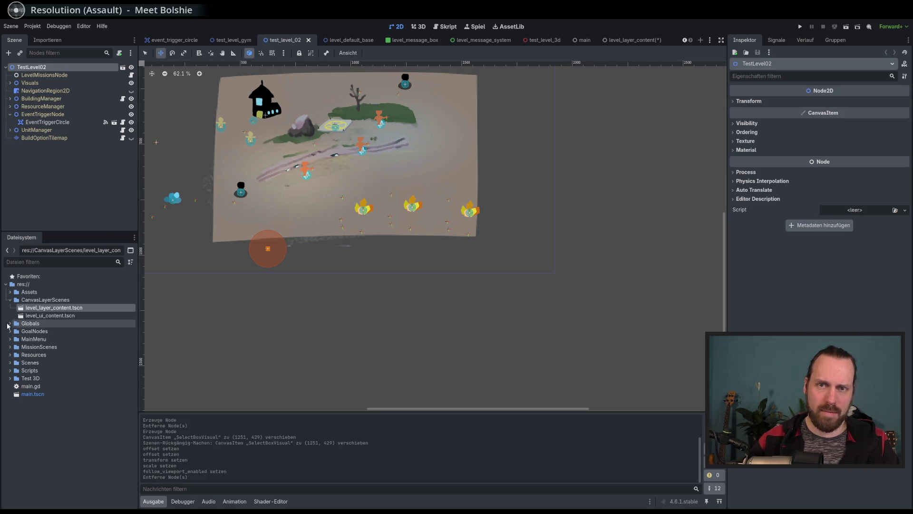
left_click_drag(399, 117, 478, 200)
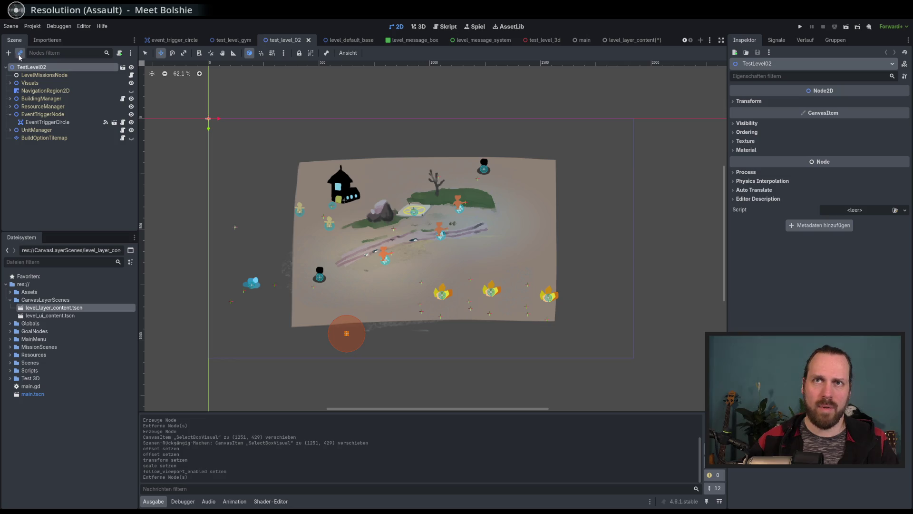
- Instance test_level_3d.tscn as a child scene under TestLevel02
left_click(20, 53)
scroll(588, 190, "down", 3)
scroll(587, 190, "up", 3)
type("3d")
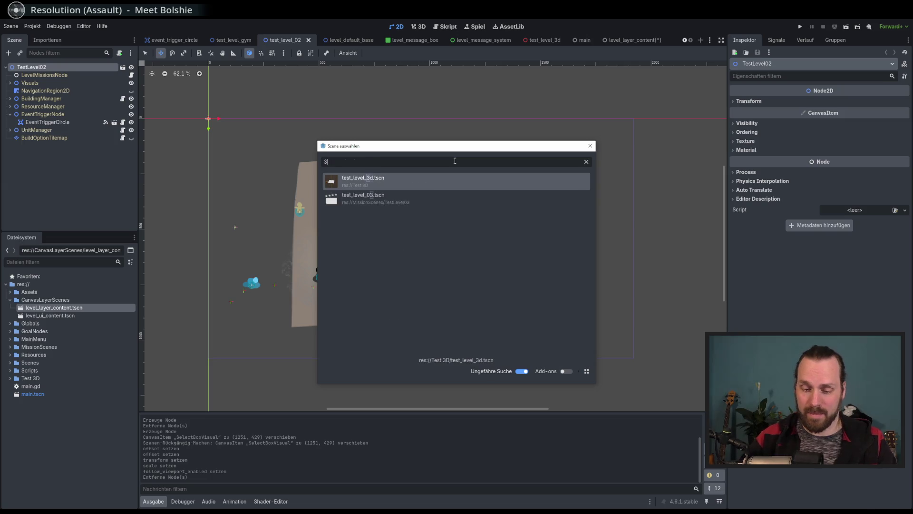
key("Return")
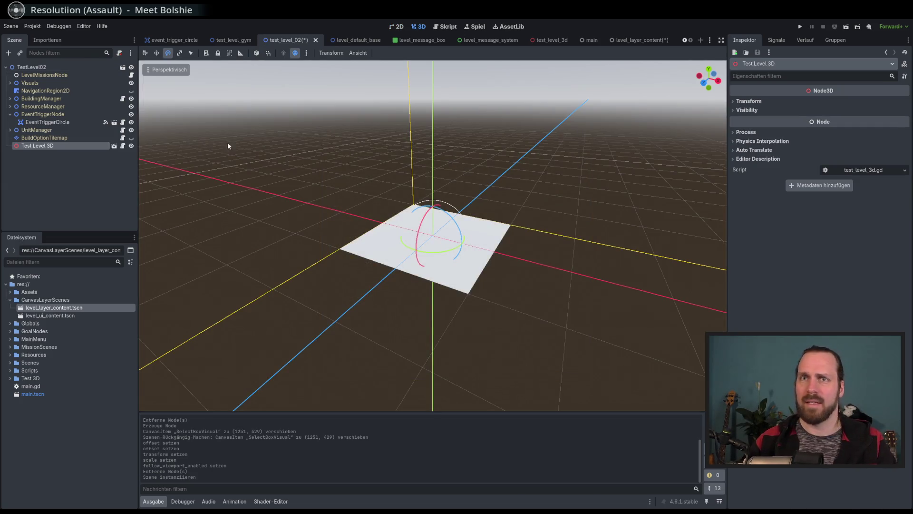
- Toggle between the 2D and 3D views, then run the project with F5
left_click(399, 27)
left_click(420, 28)
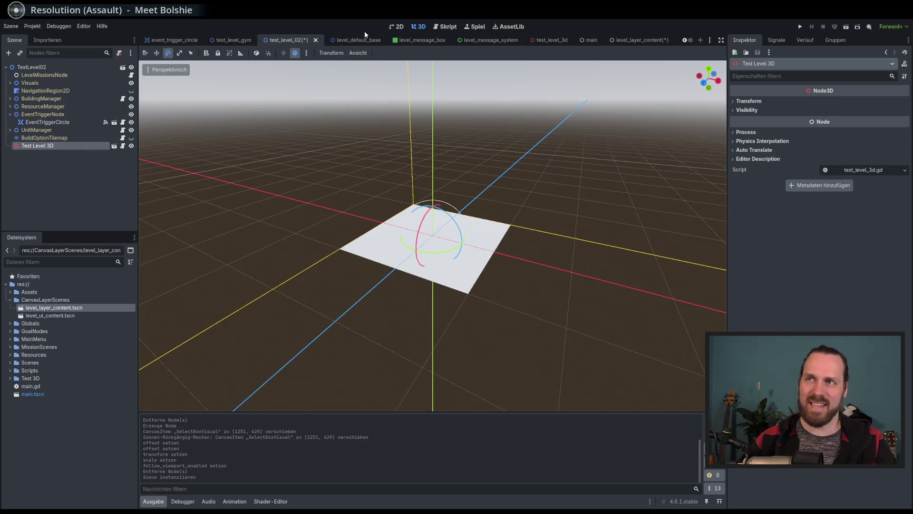
left_click(395, 29)
key("F5")
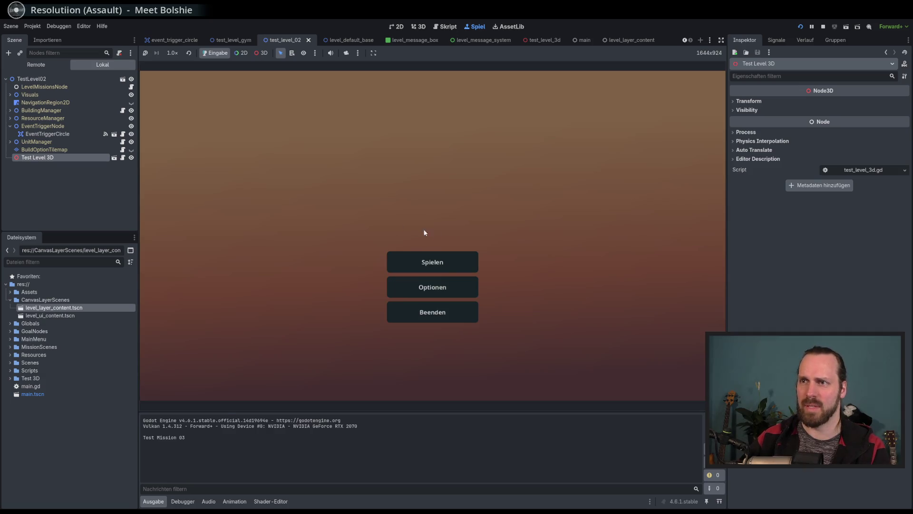
- In the running game, start Test Mission 02, pan the 3D map, and return to the level menu
left_click(439, 259)
left_click(283, 175)
left_click(515, 355)
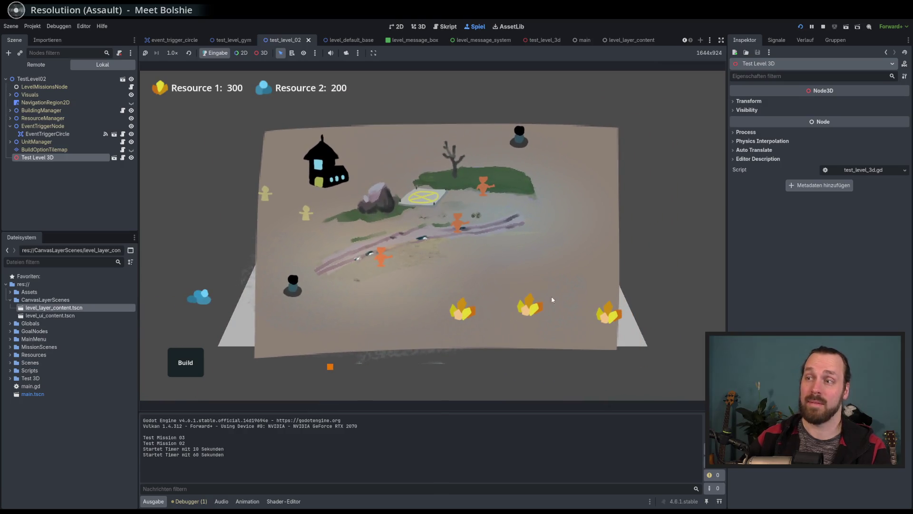
mouse_move(555, 226)
left_mouse_down()
mouse_move(384, 142)
mouse_move(458, 336)
mouse_move(500, 224)
mouse_move(430, 189)
mouse_move(560, 298)
mouse_move(400, 211)
mouse_move(512, 243)
mouse_move(391, 207)
mouse_move(585, 353)
mouse_move(678, 283)
mouse_move(637, 312)
mouse_move(569, 319)
mouse_move(343, 253)
mouse_move(579, 331)
mouse_move(509, 244)
mouse_move(447, 338)
mouse_move(485, 286)
left_mouse_up()
left_click(432, 250)
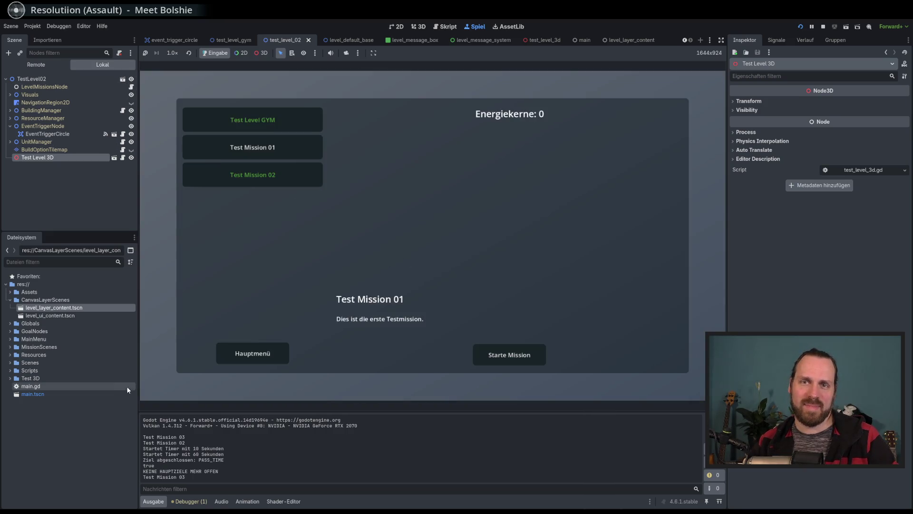
- Expand and collapse the GoalNodes and Globals folders in the FileSystem dock
left_click(10, 331)
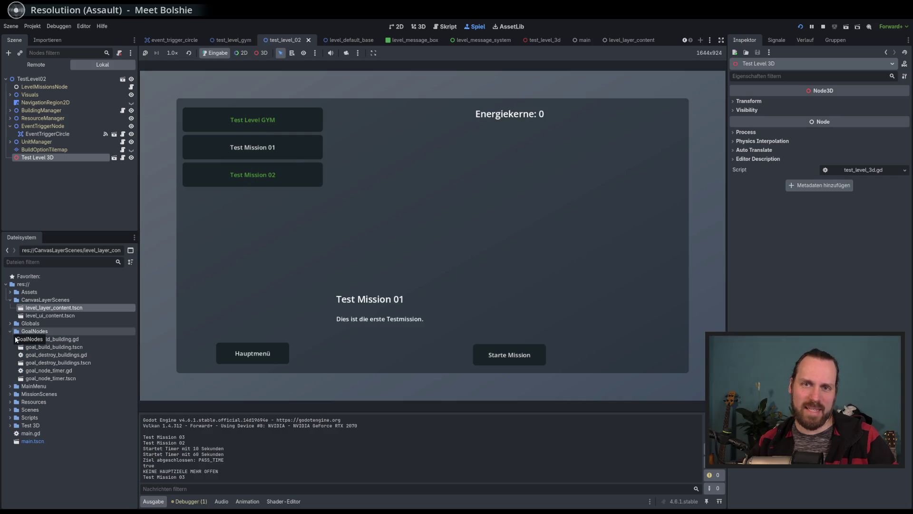
left_click(10, 332)
left_click(9, 324)
left_click(10, 324)
- Select the TestLevel02 root node and open the Create New Node dialog
left_click(68, 183)
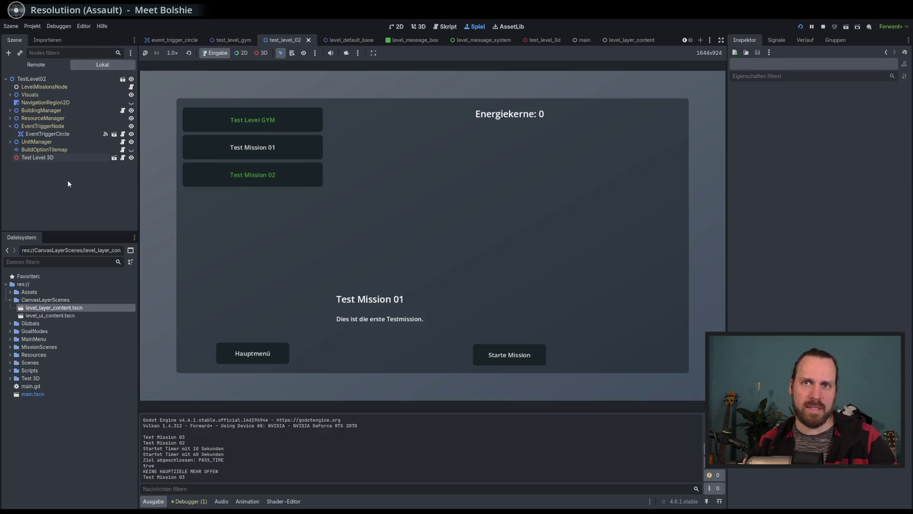
left_click(33, 79)
left_click(8, 52)
- Create a SubViewport under TestLevel02 and move Test Level 3D inside it
type("sb")
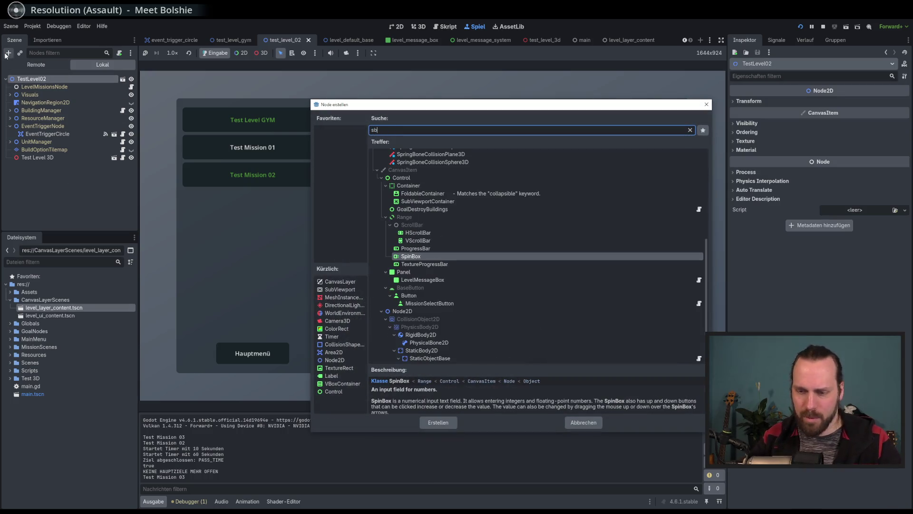
key("BackSpace")
key("BackSpace")
type("subviewport")
key("Return")
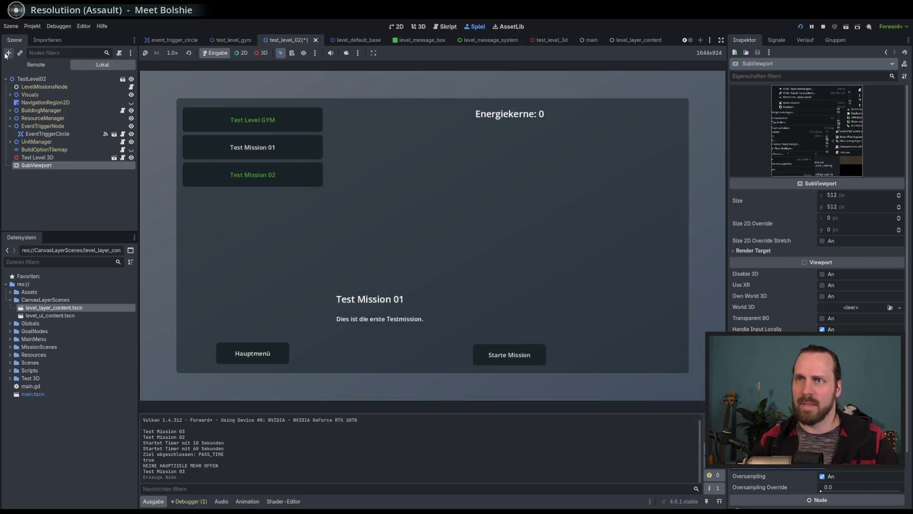
mouse_move(37, 158)
left_mouse_down()
mouse_move(50, 168)
mouse_move(41, 164)
left_mouse_up()
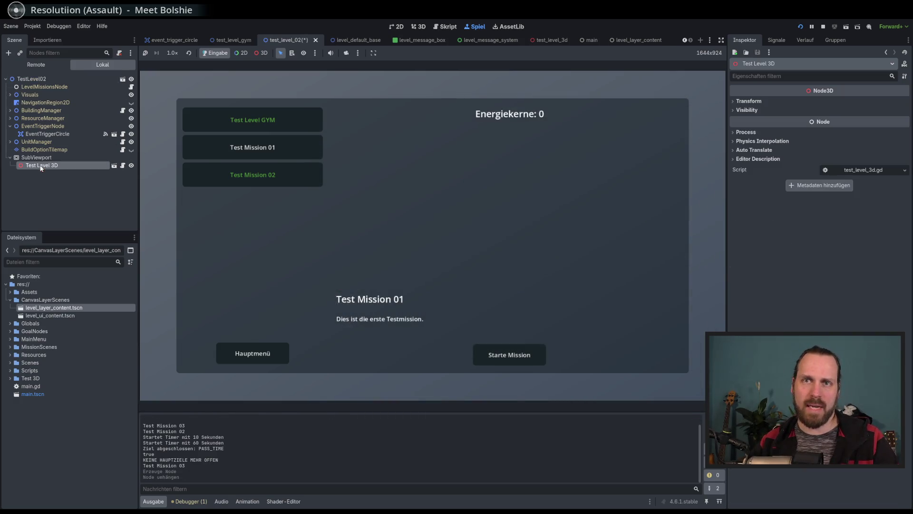
left_click(41, 157)
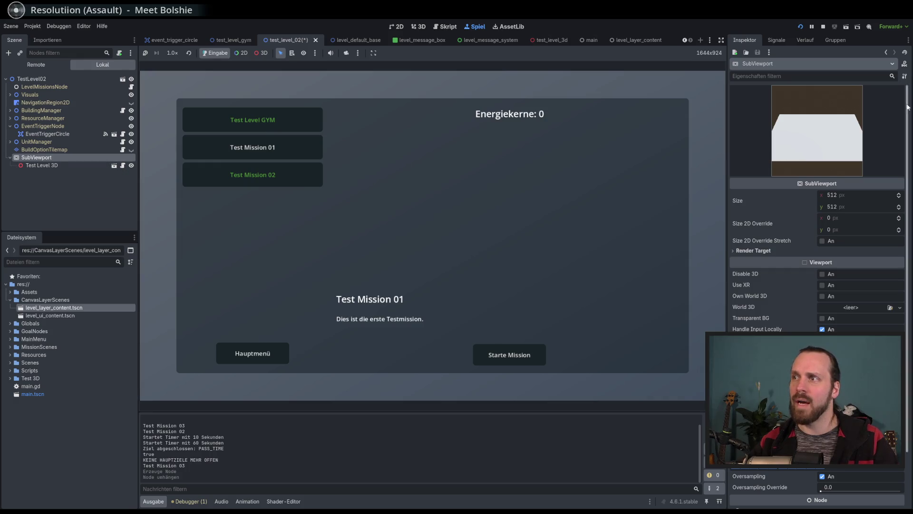
- Check the script around line 30, then rerun the scene with F6
left_click(563, 215)
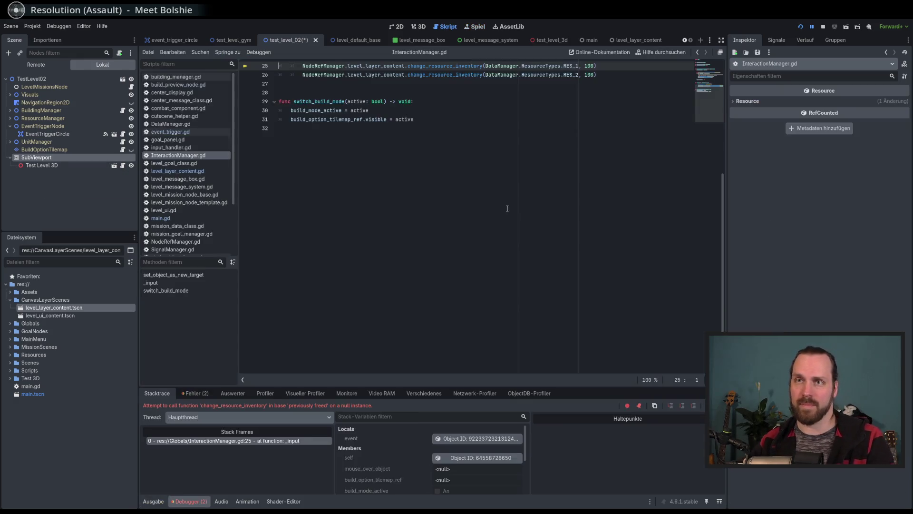
scroll(425, 219, "up", 3)
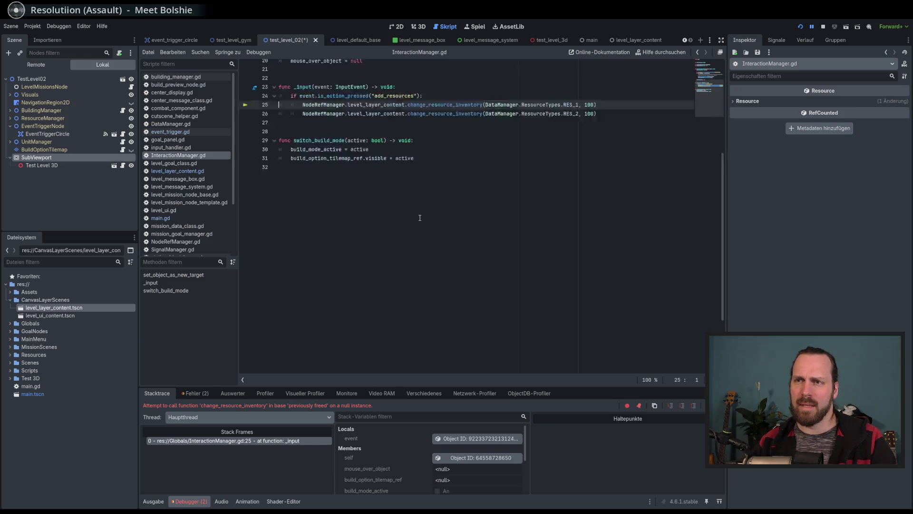
left_click(428, 212)
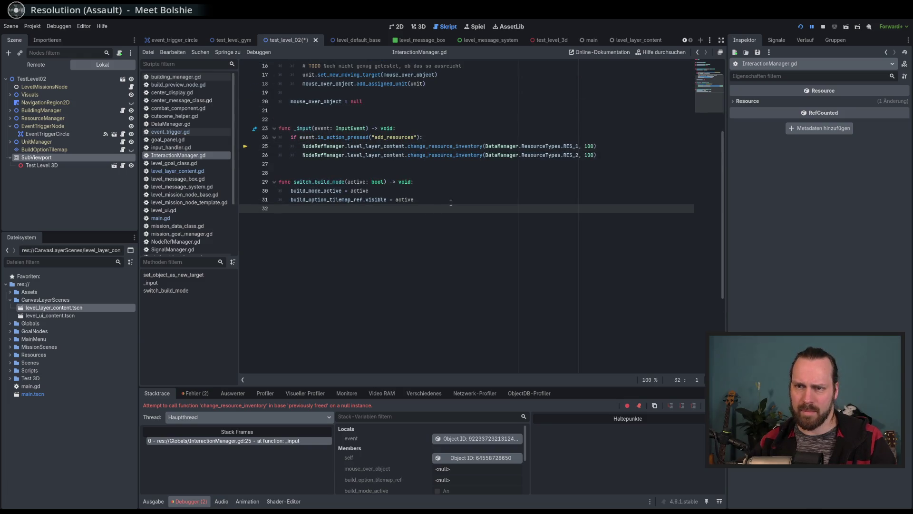
left_click(438, 190)
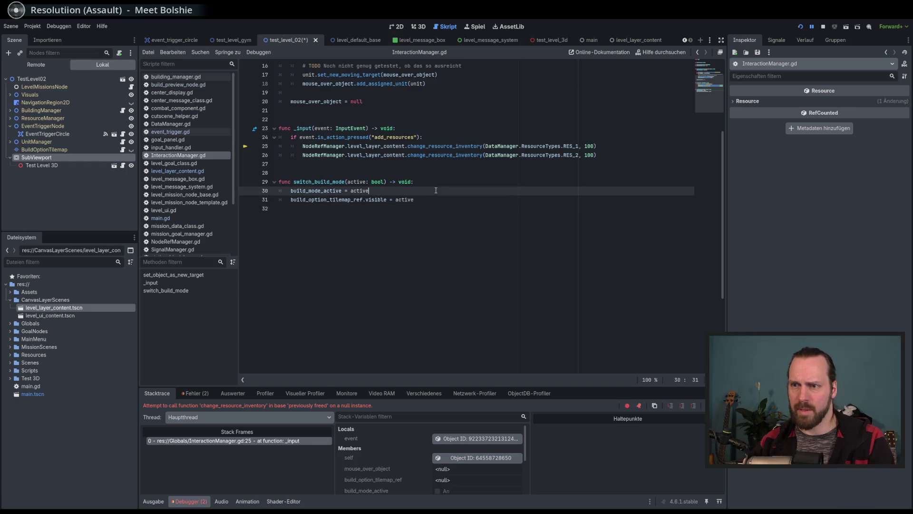
key("F6")
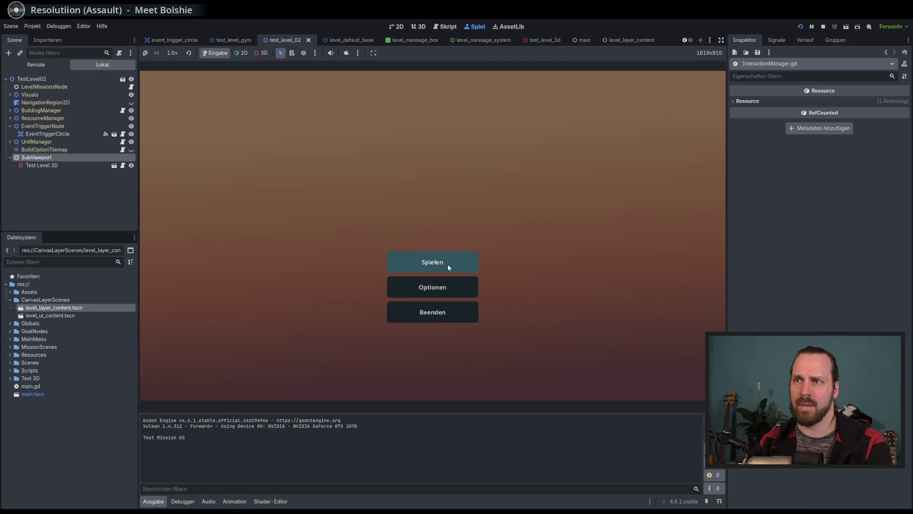
- Start Test Mission 02 in the game, then select the SubViewport in the Remote scene tree
left_click(447, 264)
left_click(295, 179)
left_click(508, 357)
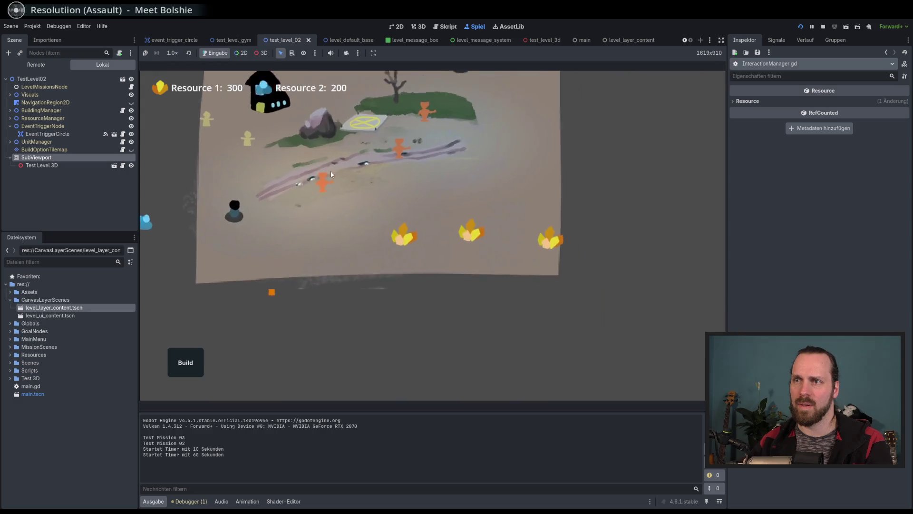
left_click(54, 166)
left_click(38, 158)
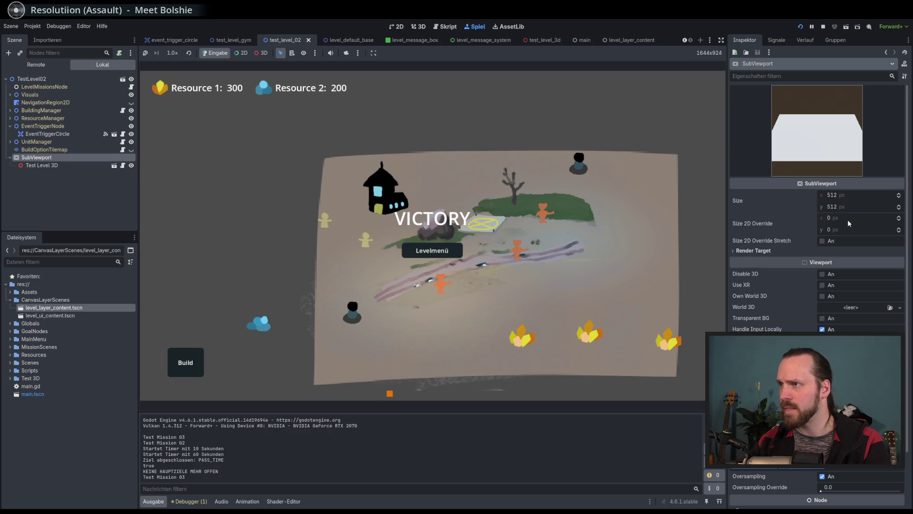
- Resize the SubViewport to 700 × 500 px
left_click(850, 195)
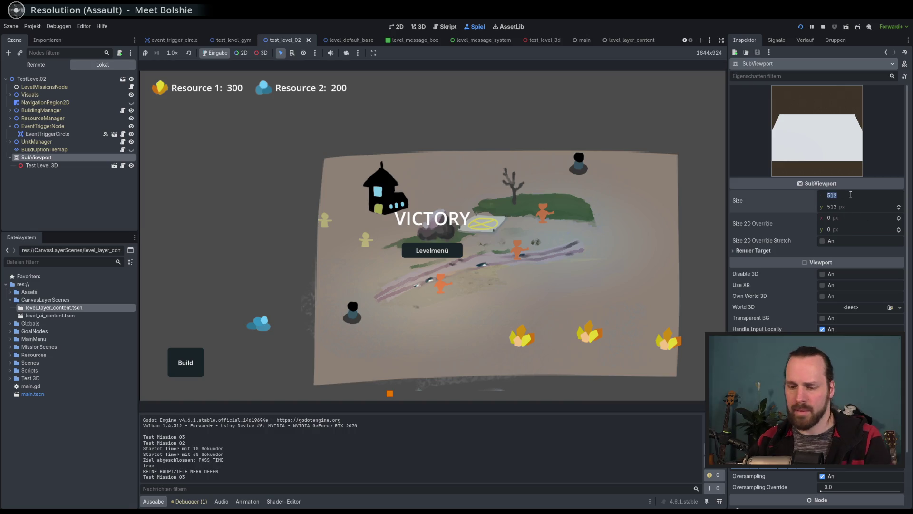
type("500")
key("Return")
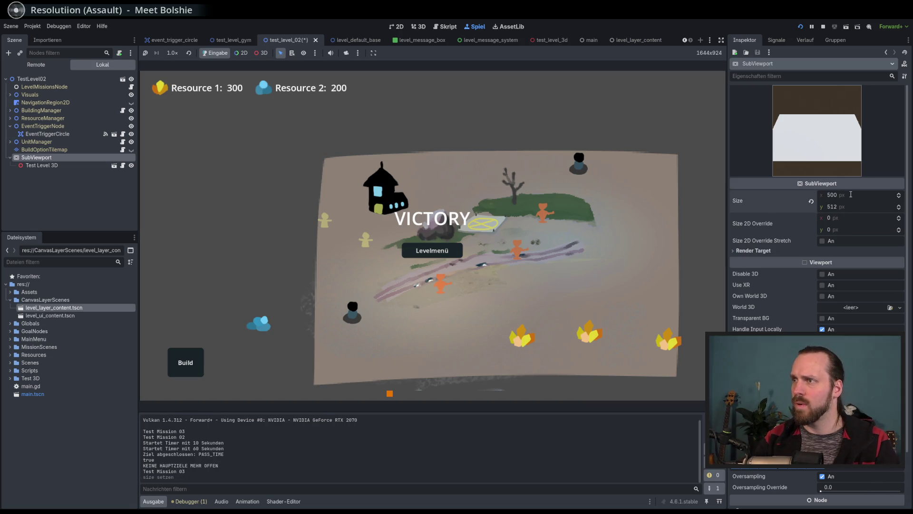
left_click(851, 195)
type("700")
key("Return")
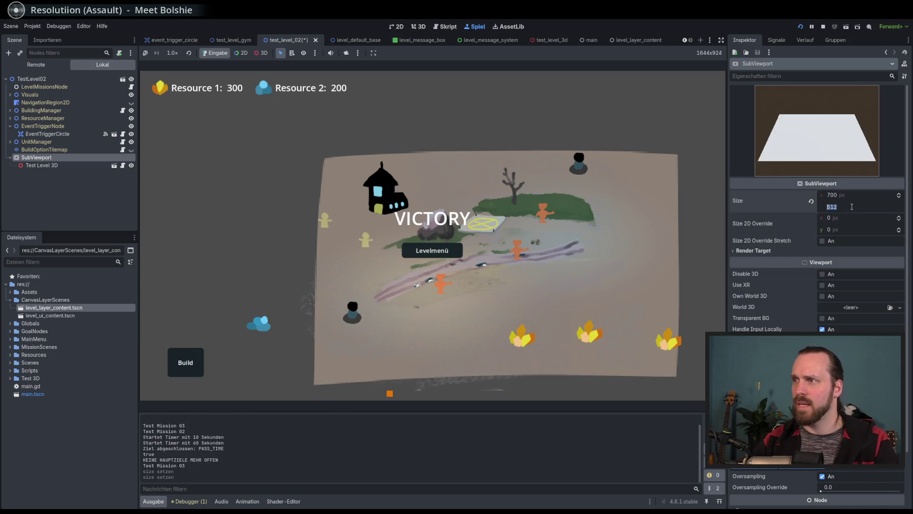
left_click(852, 207)
type("0")
key("Return")
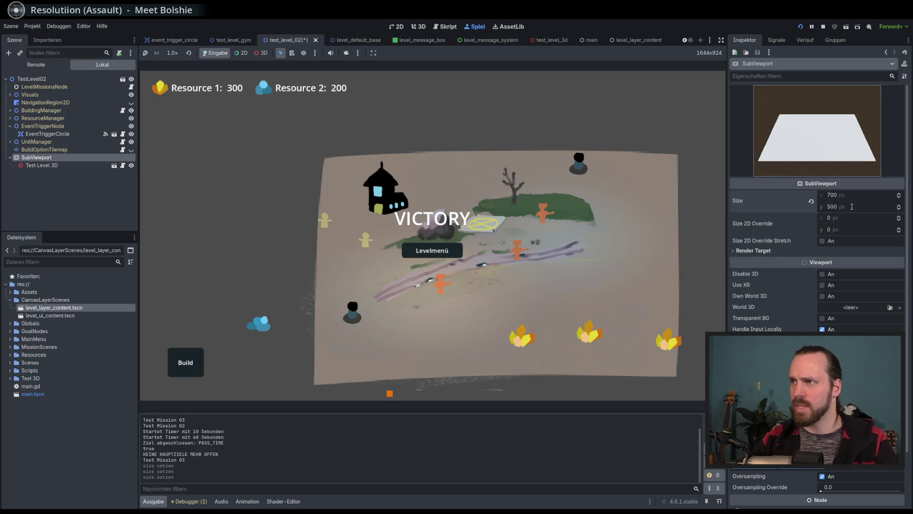
- Try a 500 px Size 2D Override, reset it to 0, enable stretching, and expand Render Target
left_click(853, 217)
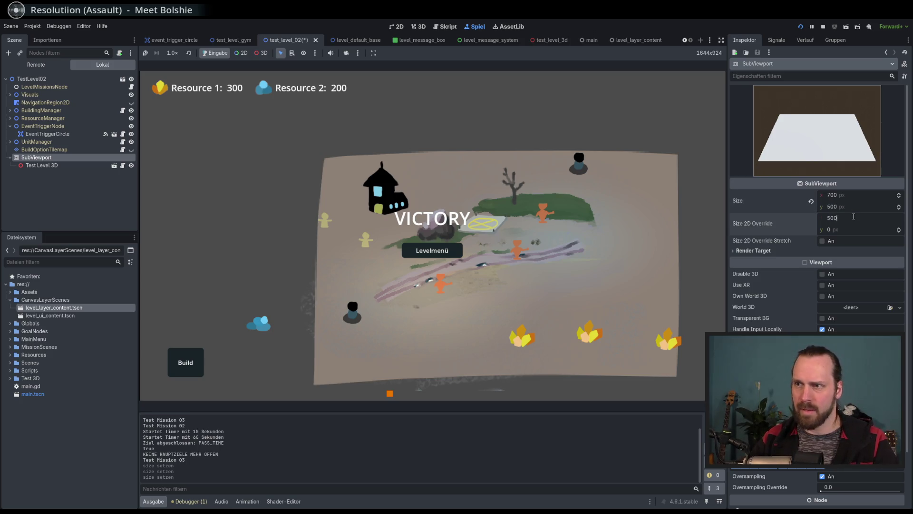
key("Return")
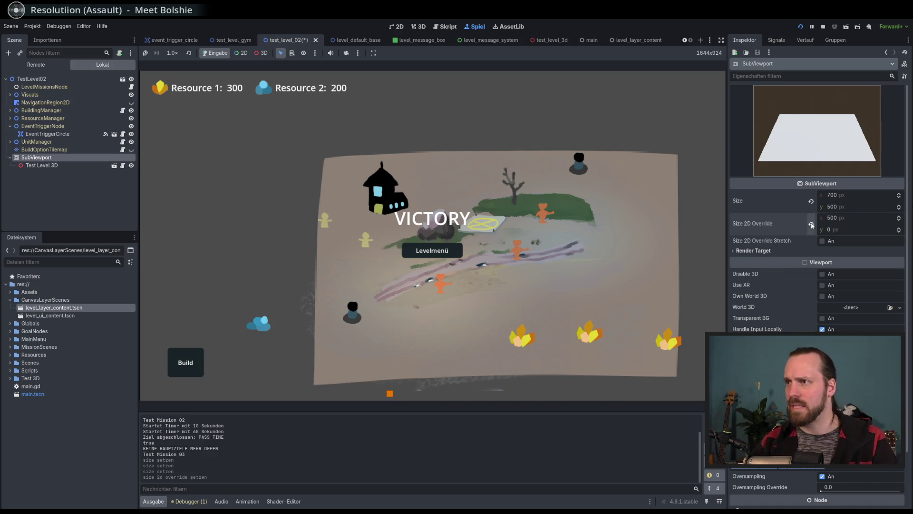
left_click(811, 224)
left_click(822, 242)
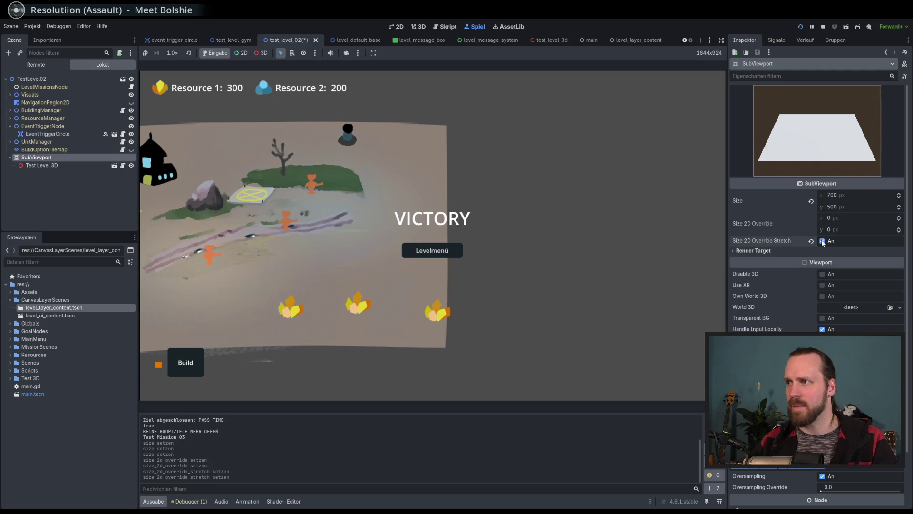
left_click(767, 250)
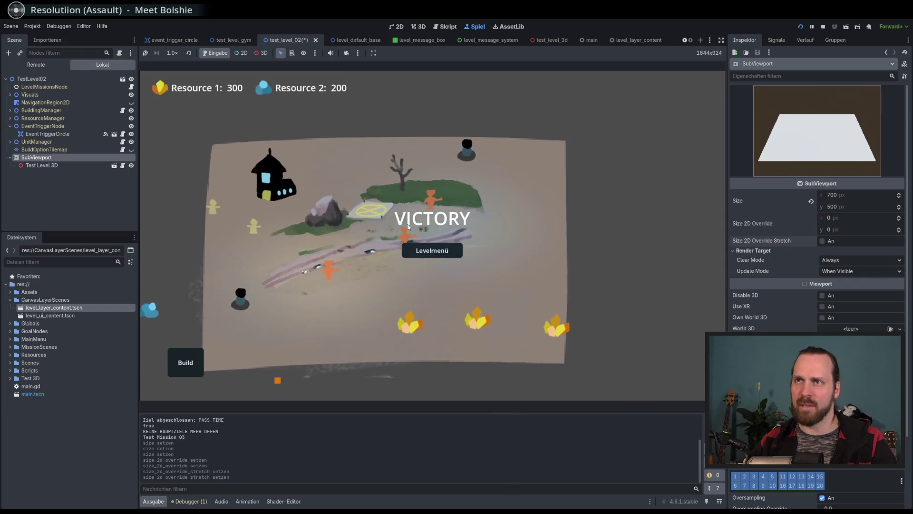
- Reset the SubViewport size, stop the game with F8, and set the width back to 512 px
left_click(812, 201)
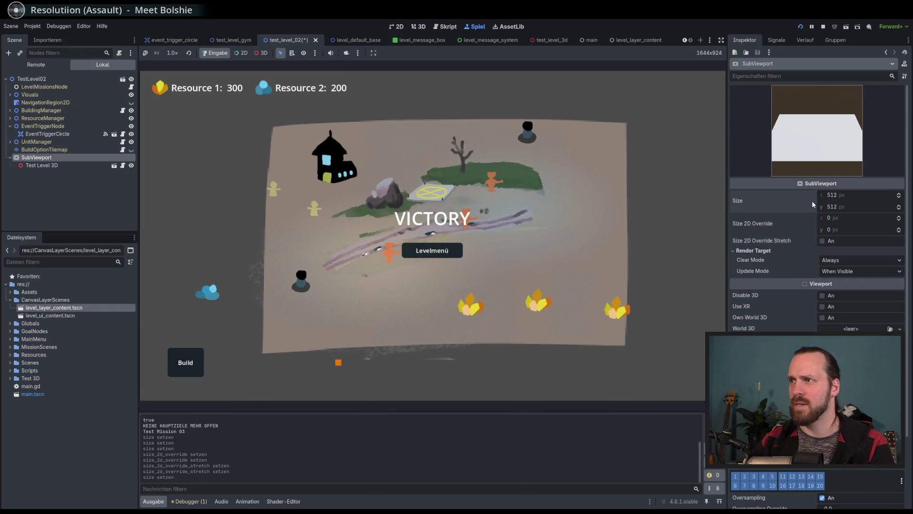
key("F8")
left_click(846, 195)
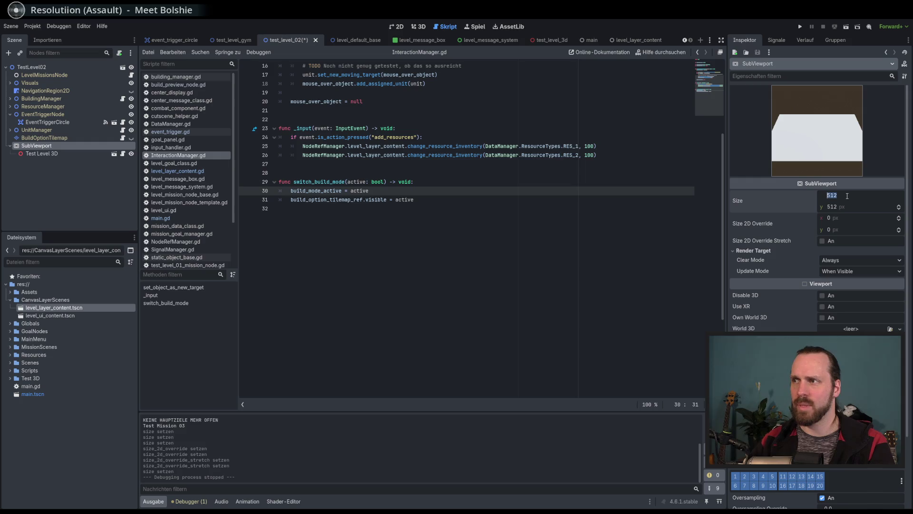
type("1")
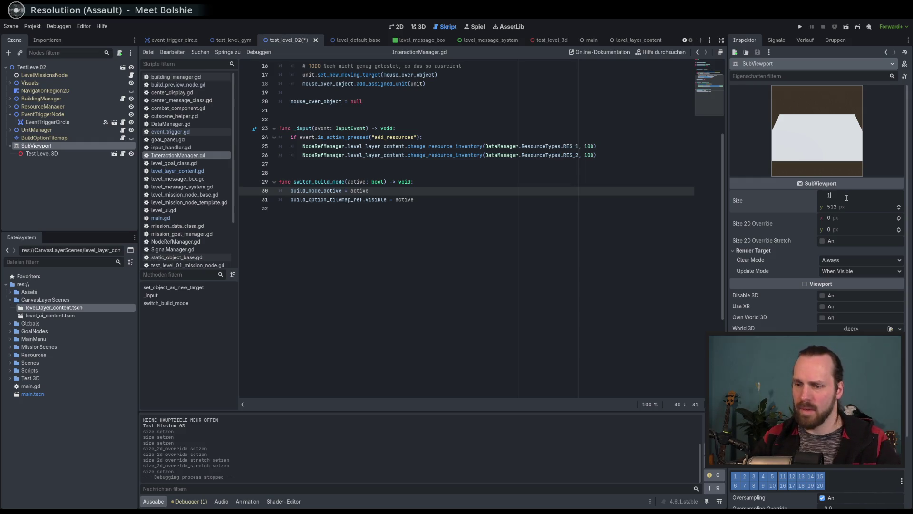
type("60")
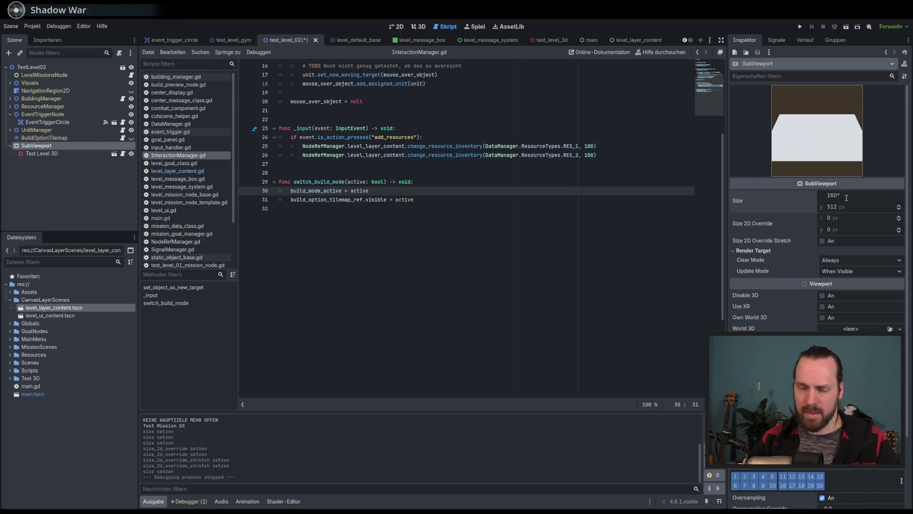
type("3")
key("Return")
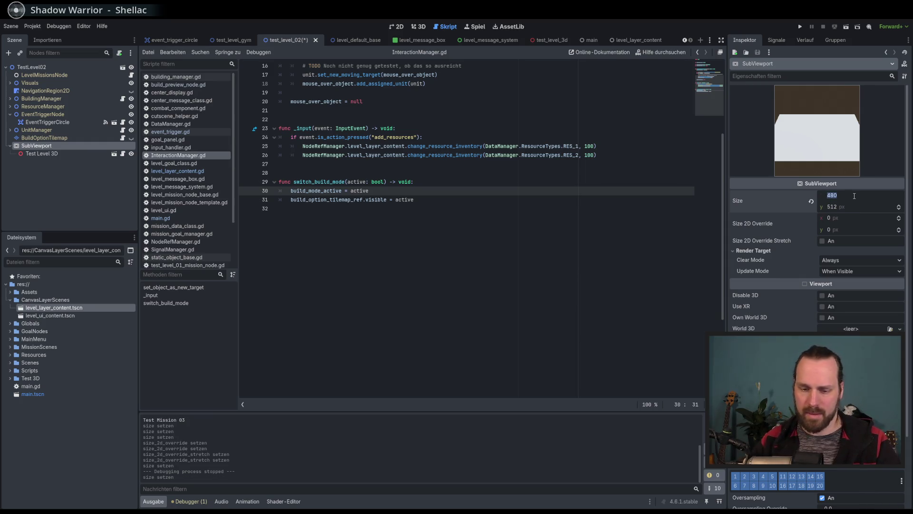
type("512")
key("Return")
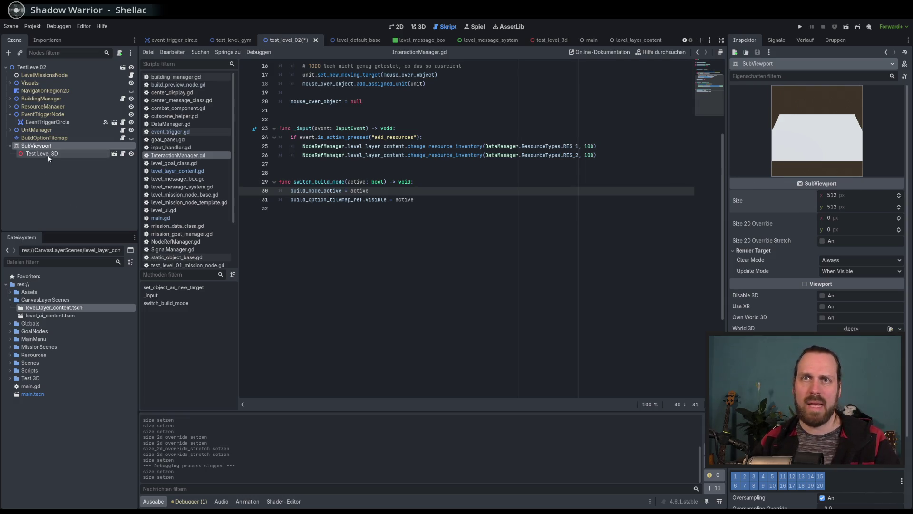
- Reselect the SubViewport and open the Create New Node dialog
left_click(49, 155)
left_click(42, 148)
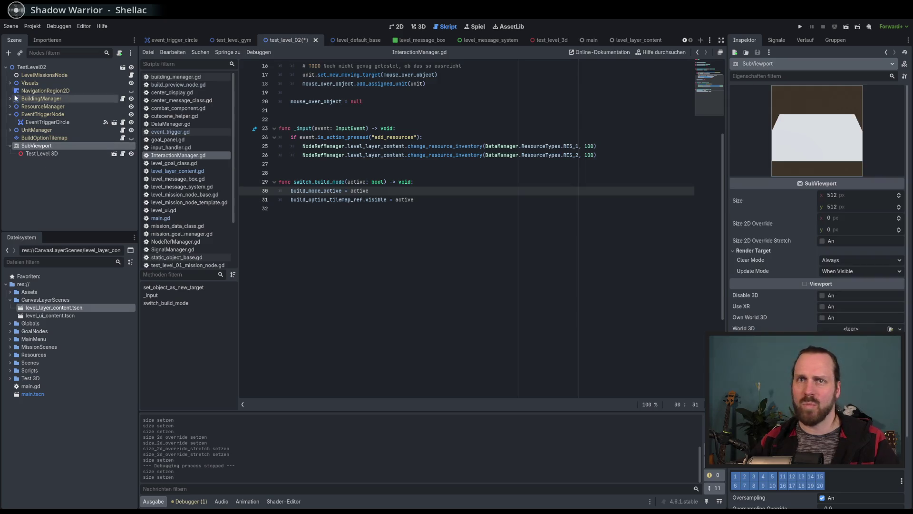
left_click(8, 53)
- Add a CanvasLayer under the SubViewport and move Test Level 3D into it
type("canvasl")
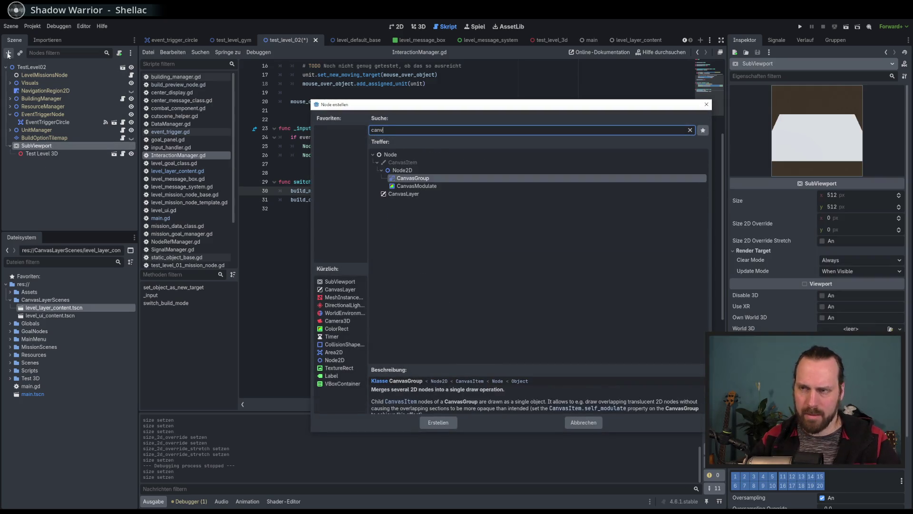
key("Return")
left_click_drag(42, 154, 58, 165)
left_click(396, 26)
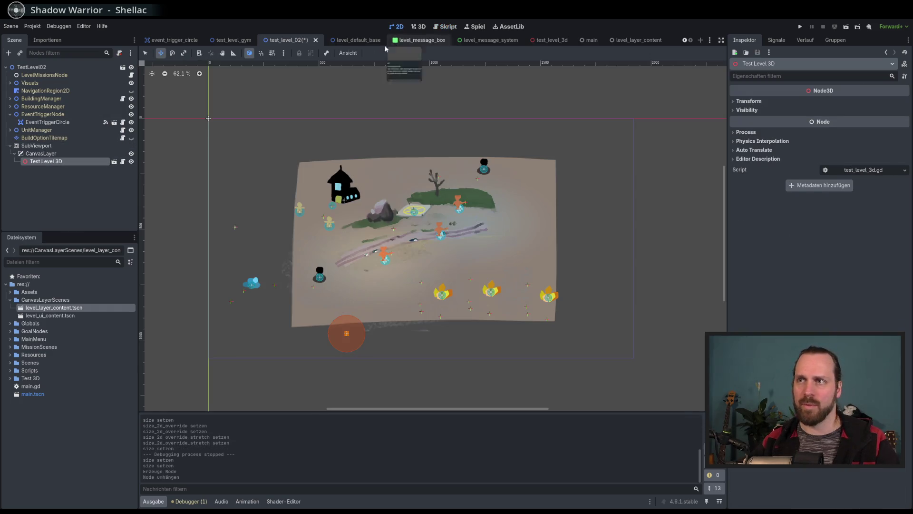
left_click(52, 147)
left_click(58, 161)
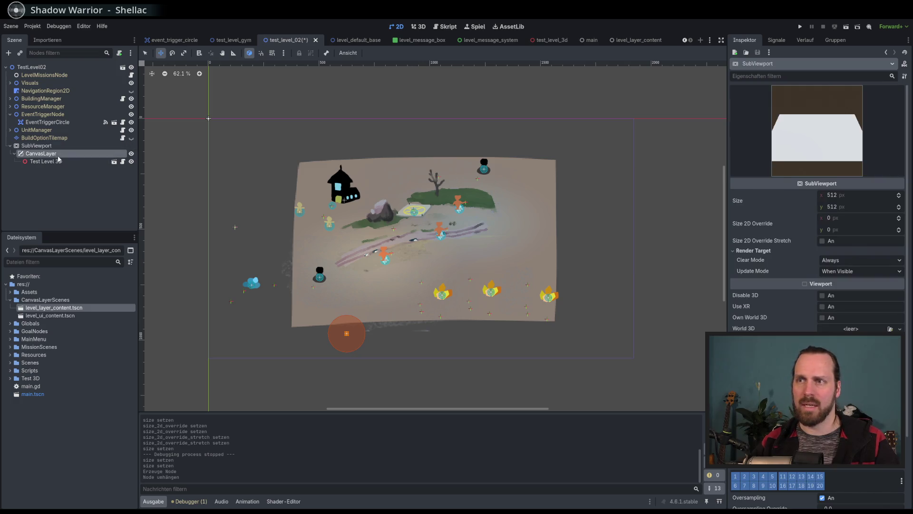
- Save the scene, test-run Test Mission 02, then stop the game with F8
key("ctrl+s")
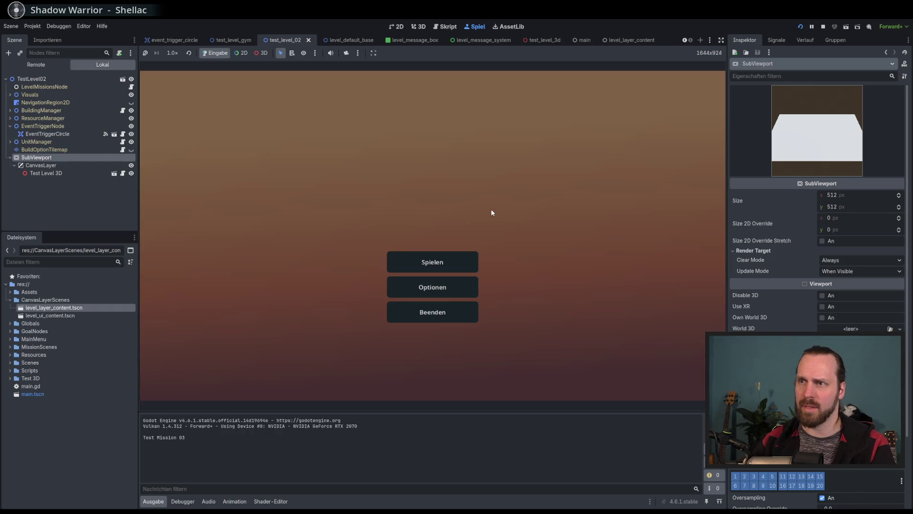
left_click(445, 262)
left_click(253, 146)
left_click(509, 350)
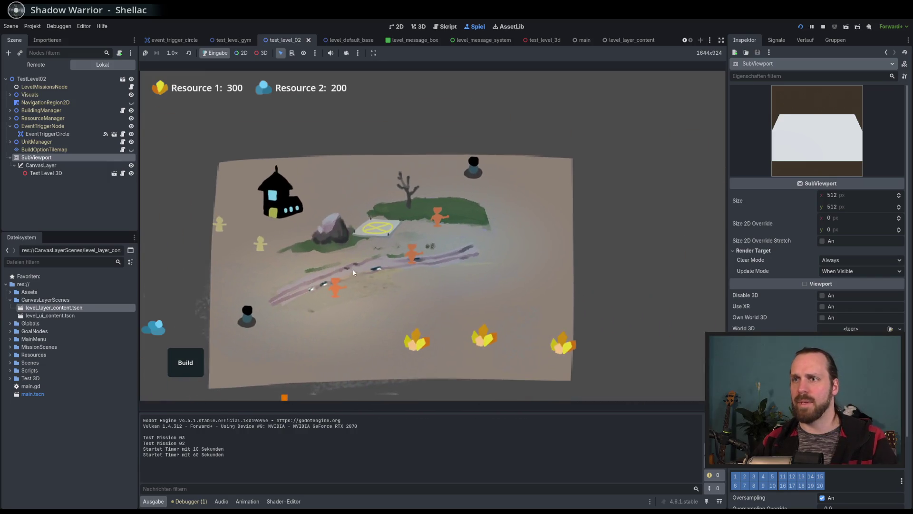
key("F8")
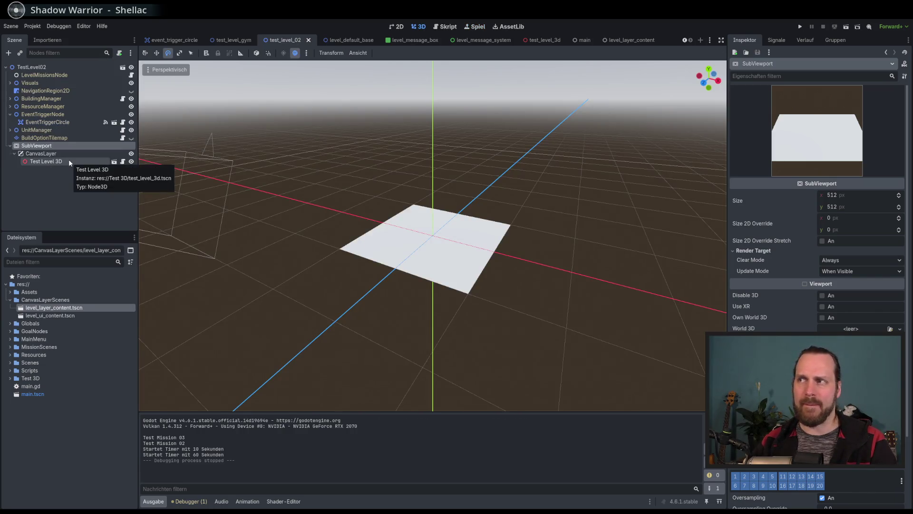
- Move Test Level 3D directly under TestLevel02 and test-run Test Mission 02, then stop
mouse_move(65, 162)
left_mouse_down()
mouse_move(49, 163)
mouse_move(50, 145)
left_mouse_up()
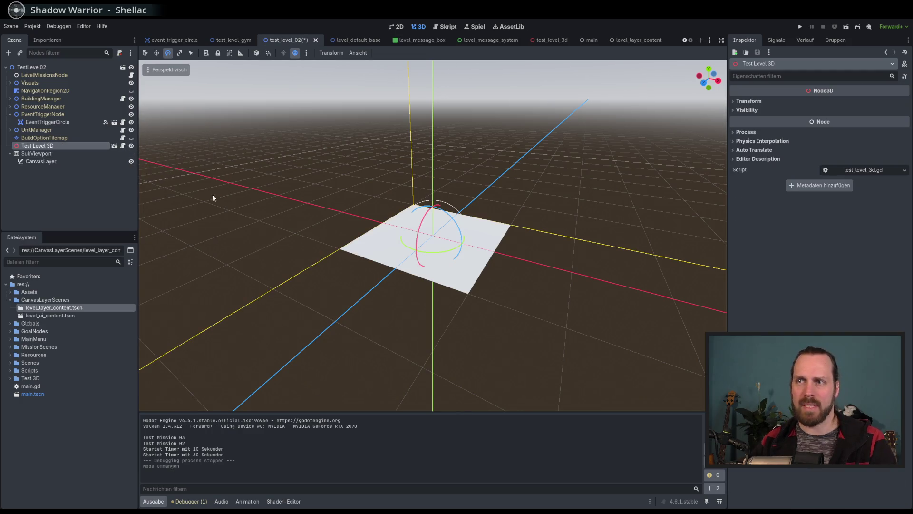
key("F5")
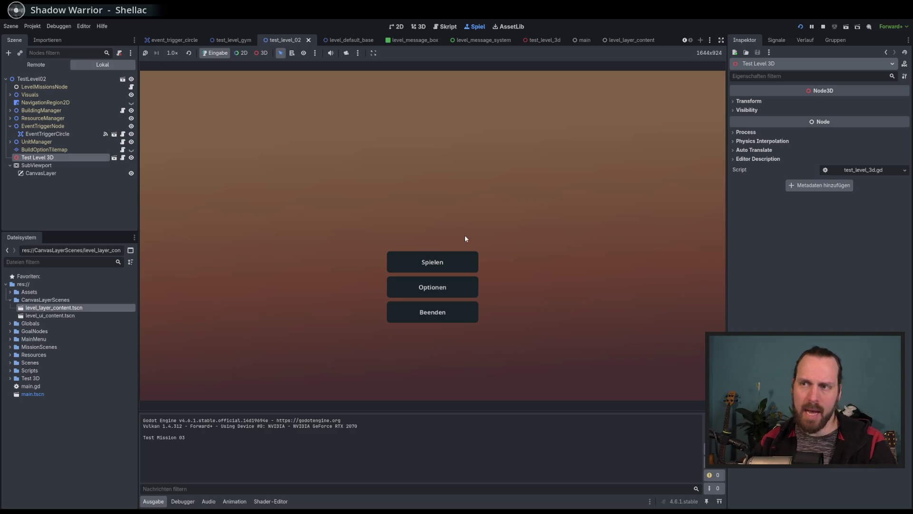
left_click(453, 260)
left_click(290, 174)
left_click(542, 355)
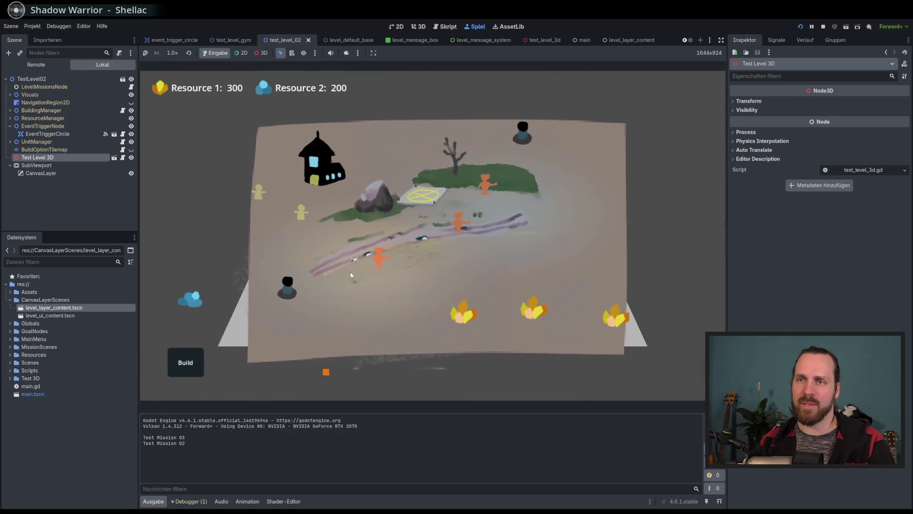
mouse_move(344, 251)
left_mouse_down()
mouse_move(601, 298)
mouse_move(256, 186)
mouse_move(523, 228)
mouse_move(350, 252)
mouse_move(395, 250)
left_mouse_up()
key("F8")
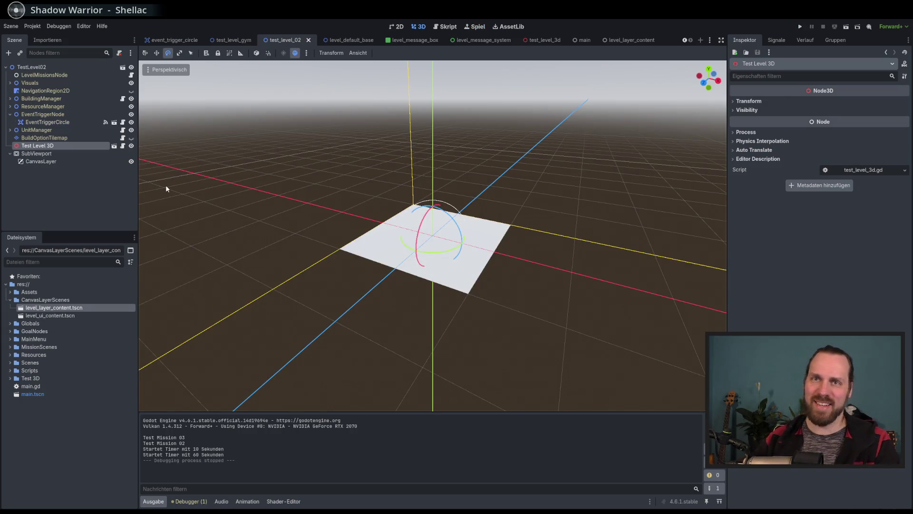
- Delete the emptied CanvasLayer and reselect TestLevel02, cancelling the new-node dialog
left_click(47, 162)
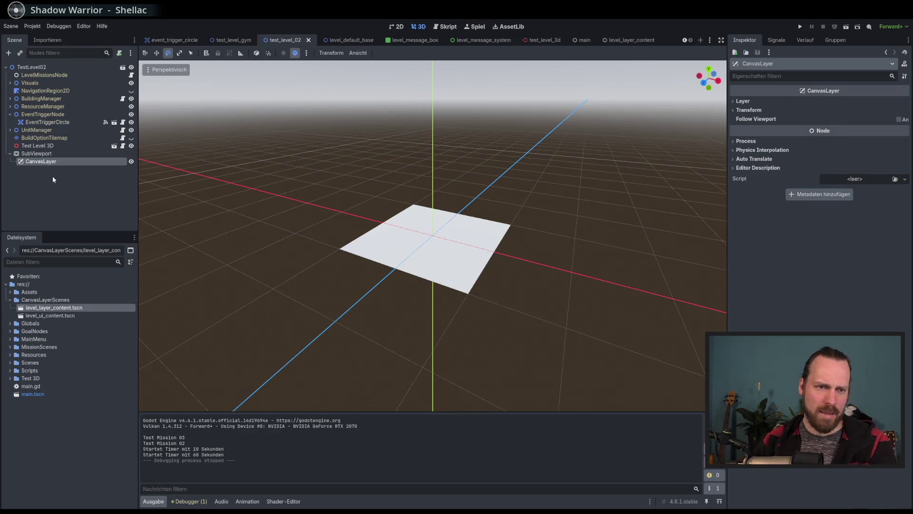
key("Delete")
key("Return")
left_click(32, 67)
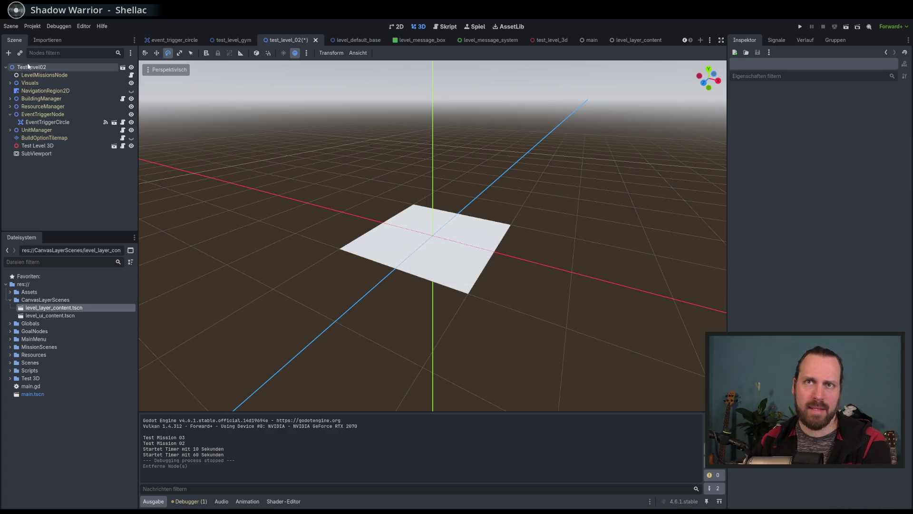
left_click(8, 51)
key("Escape")
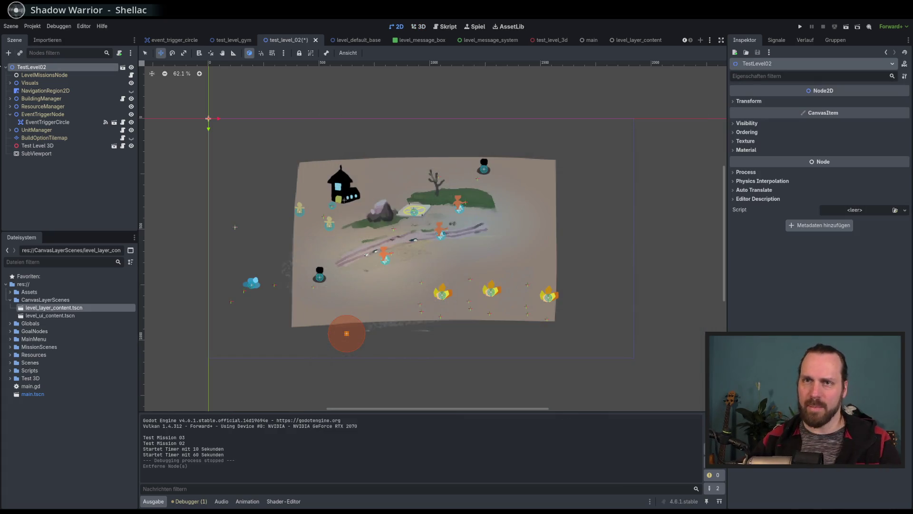
right_click(39, 155)
left_click(62, 321)
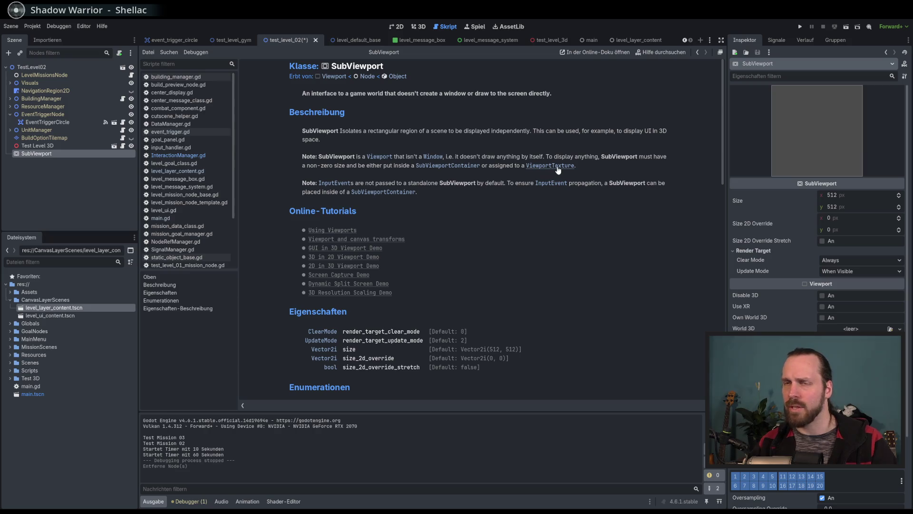
left_click(400, 27)
left_click(67, 178)
left_click(34, 67)
left_click(8, 53)
type("s")
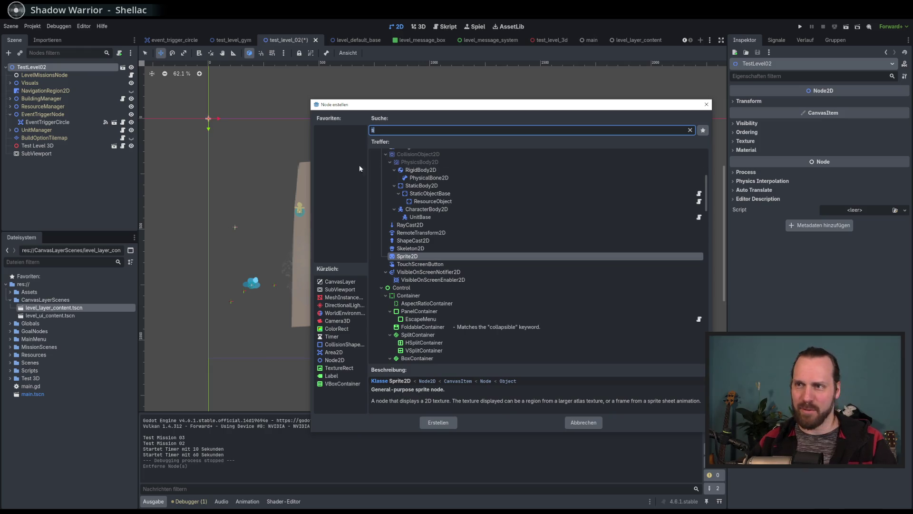
- Search 'subvi' and add a SubViewportContainer under TestLevel02
left_click_drag(435, 99, 426, 101)
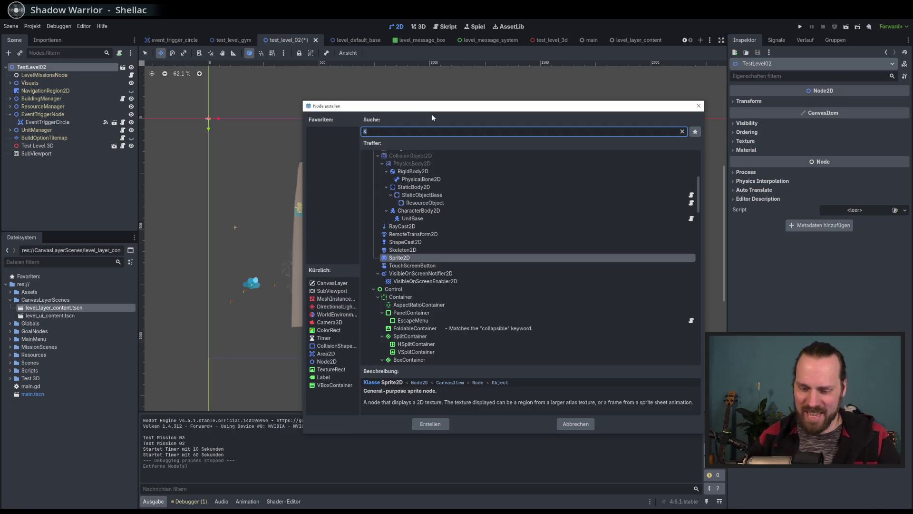
type("ubvi")
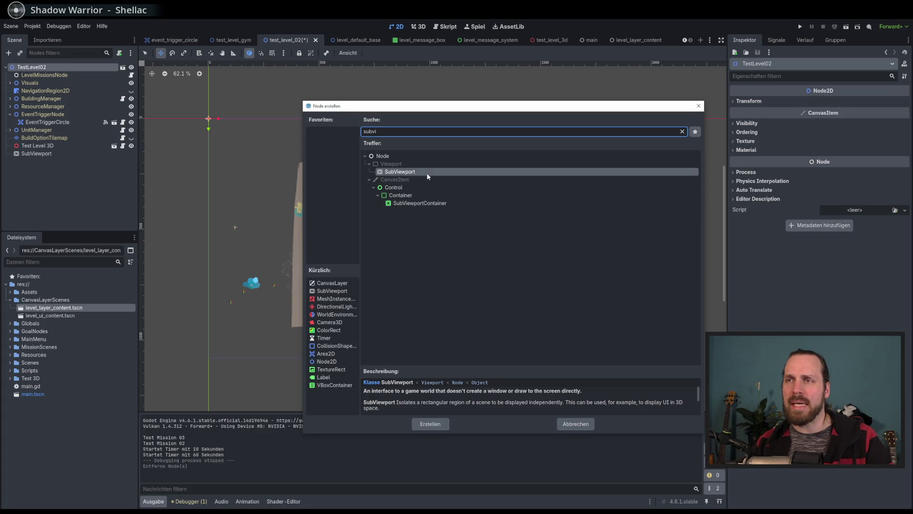
double_click(427, 203)
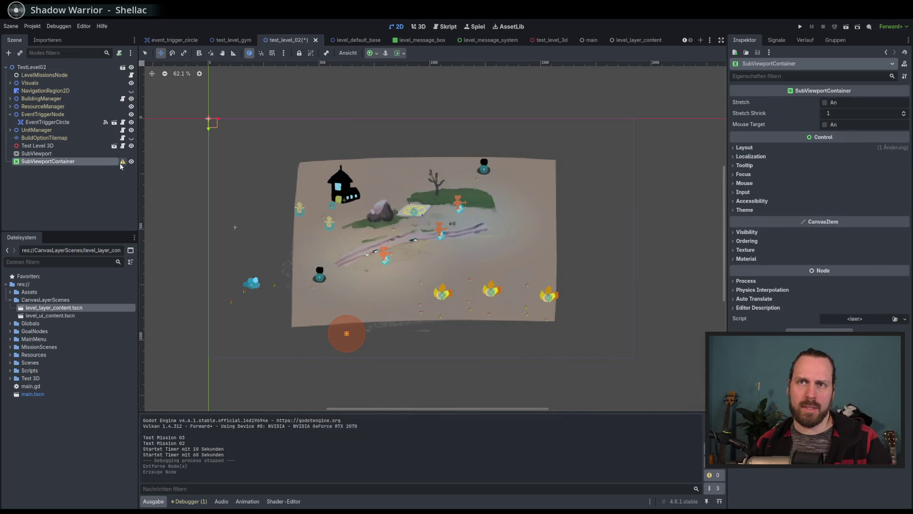
- Drag the SubViewport into the SubViewportContainer and select it to review its settings
mouse_move(123, 164)
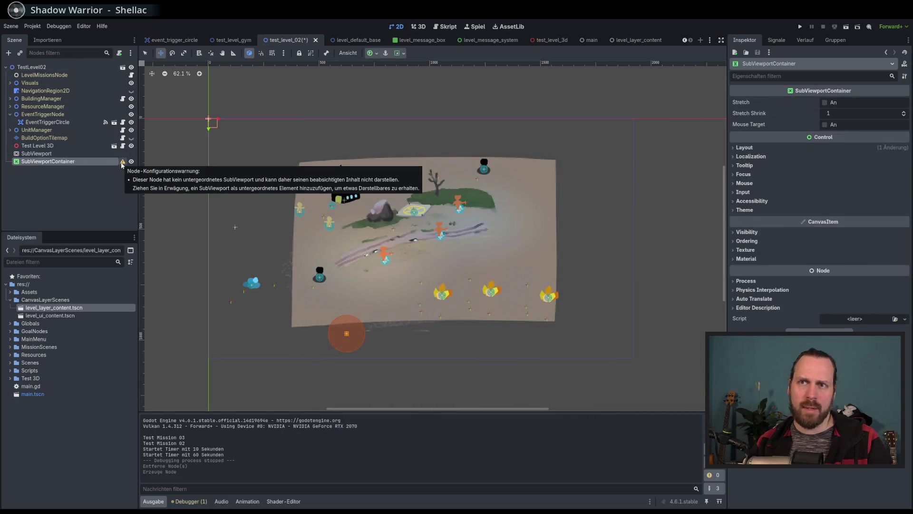
left_click_drag(47, 153, 58, 164)
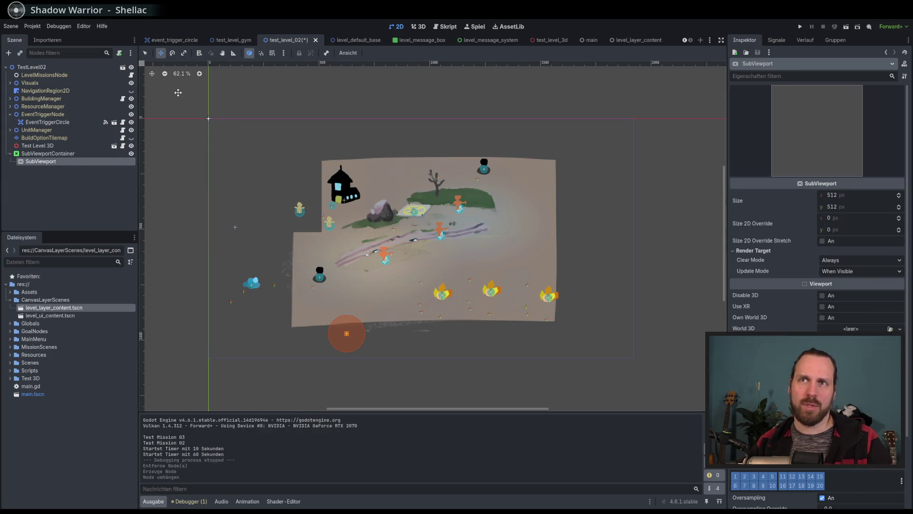
left_click(263, 167)
left_click(48, 153)
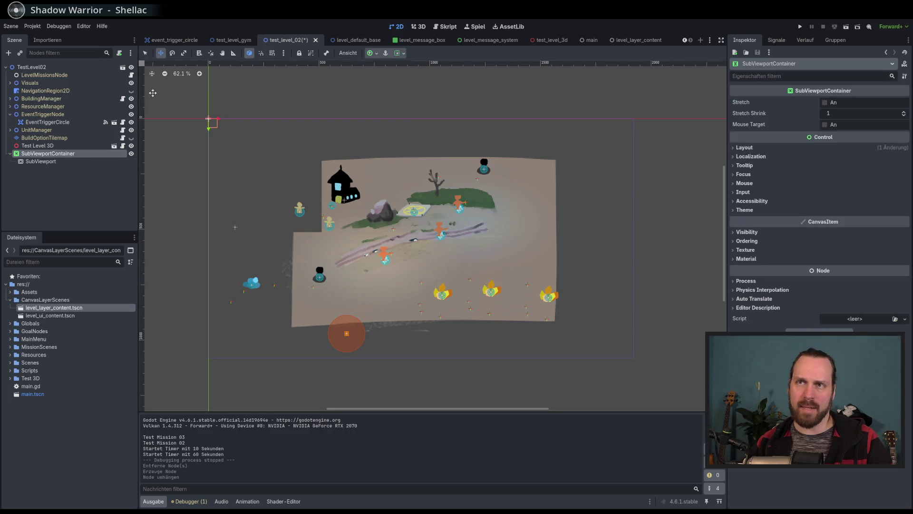
left_click(49, 163)
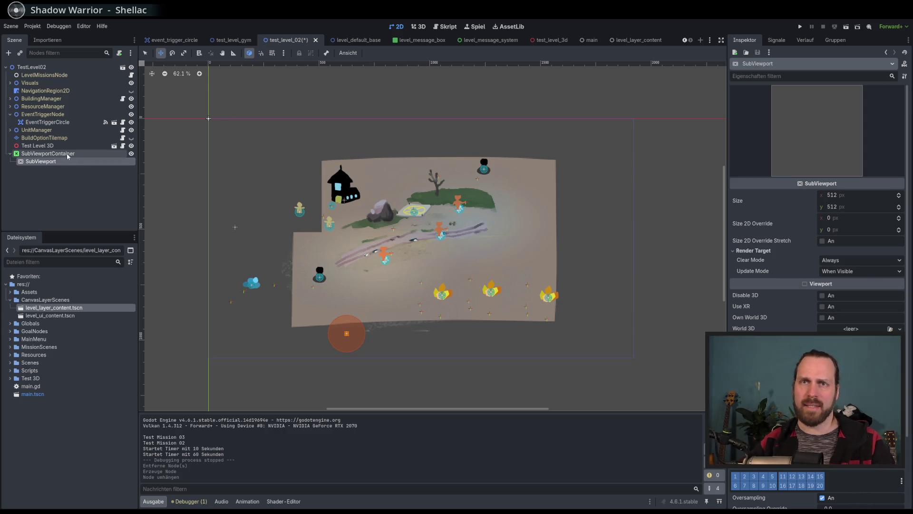
- Move the SubViewportContainer across the canvas, then run the game and start Test Mission 02
left_click(48, 154)
mouse_move(263, 161)
left_mouse_down()
mouse_move(340, 228)
mouse_move(440, 273)
mouse_move(383, 241)
mouse_move(447, 251)
mouse_move(469, 228)
mouse_move(479, 233)
mouse_move(418, 265)
mouse_move(357, 237)
mouse_move(433, 227)
mouse_move(490, 246)
mouse_move(423, 216)
mouse_move(442, 233)
mouse_move(414, 230)
mouse_move(562, 266)
mouse_move(579, 298)
left_mouse_up()
key("F5")
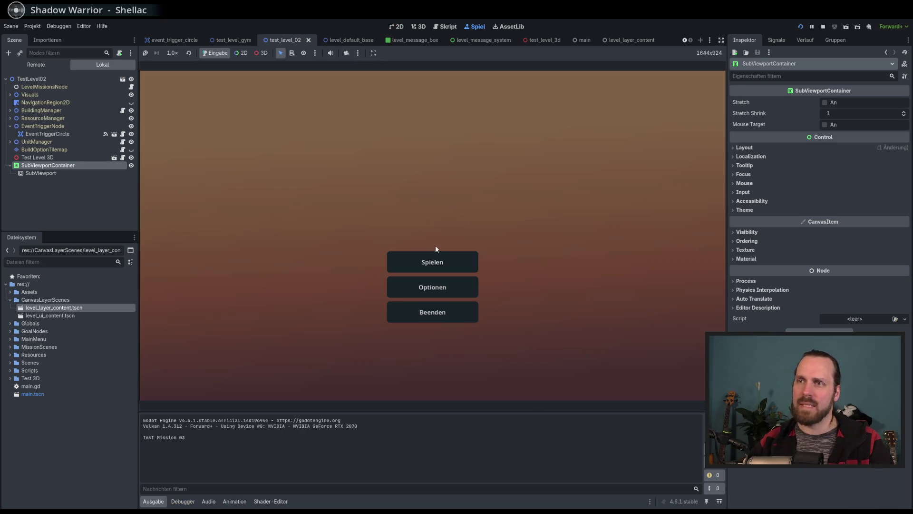
left_click(433, 261)
left_click(289, 172)
left_click(509, 356)
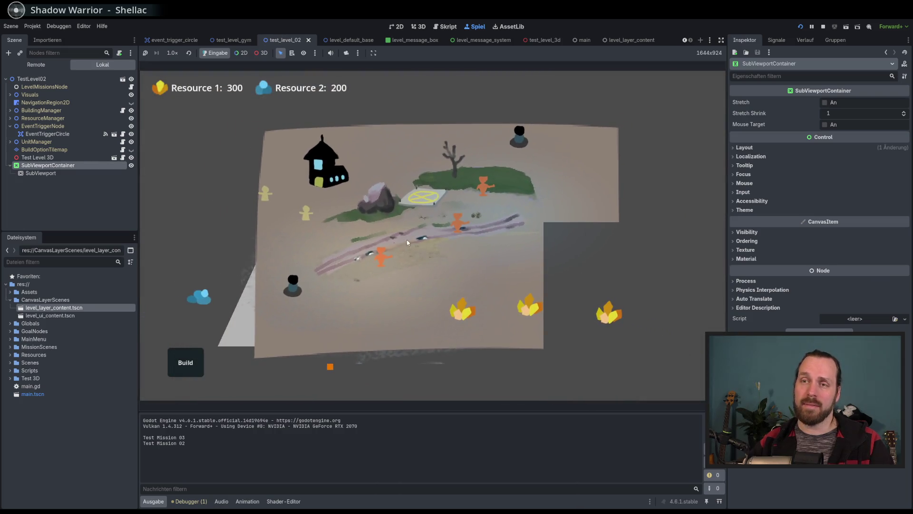
- Select a unit in the mission, stop the game, and nest Test Level 3D under the SubViewport
left_click(286, 276)
key("F8")
left_click_drag(34, 145, 42, 162)
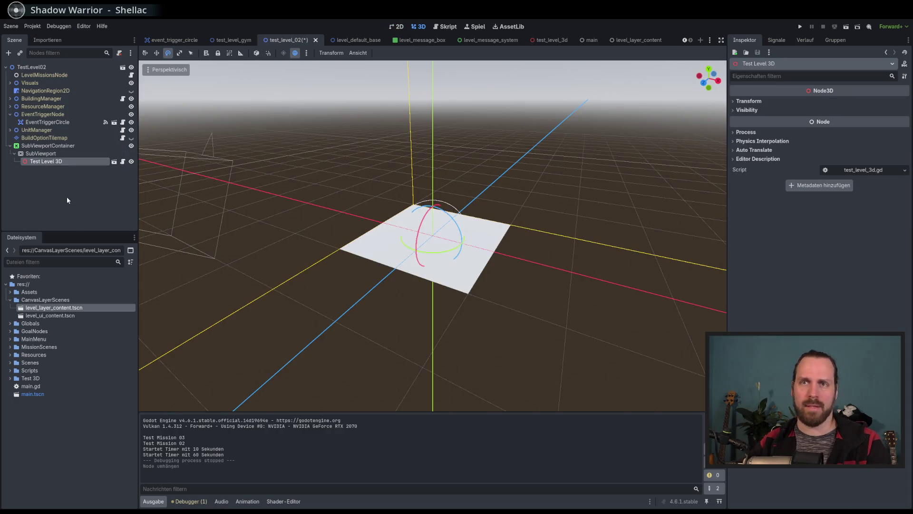
- Open test_level_03_mission_node.gd from the MissionScenes > TestLevel03 folder
left_click(98, 190)
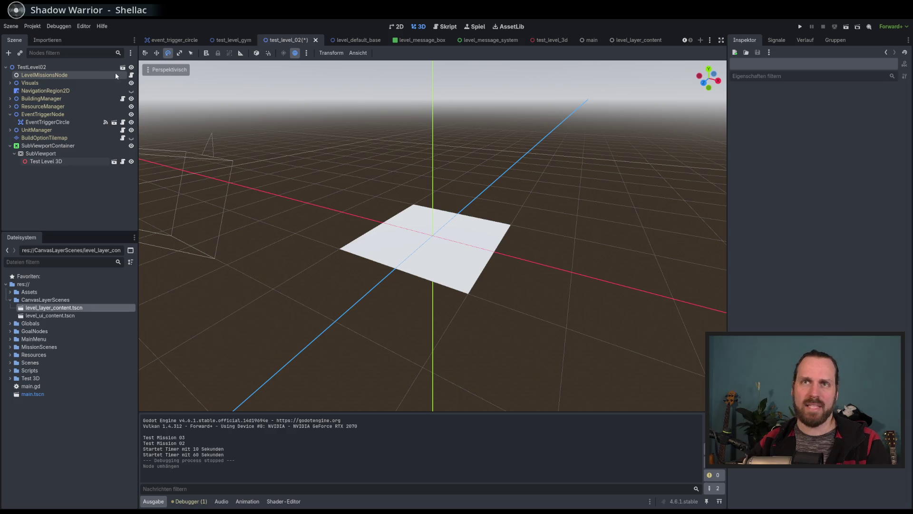
left_click(11, 348)
left_click(14, 370)
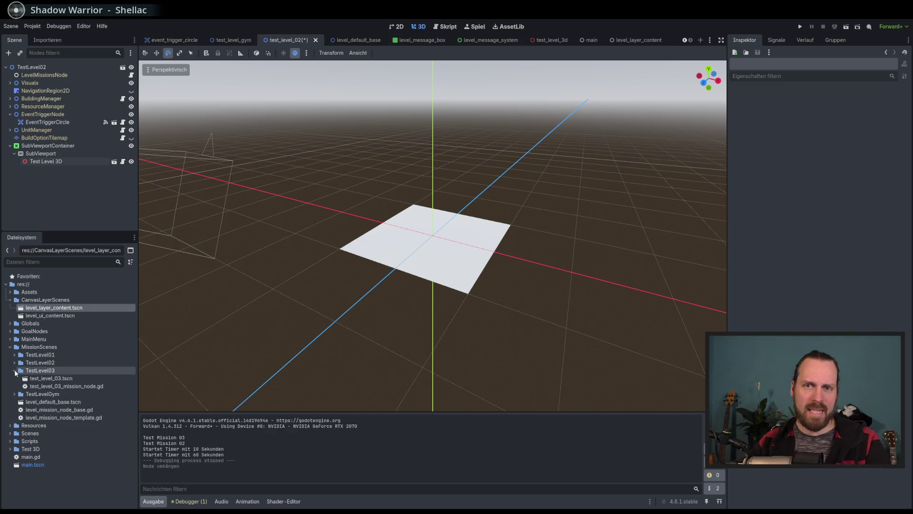
double_click(62, 386)
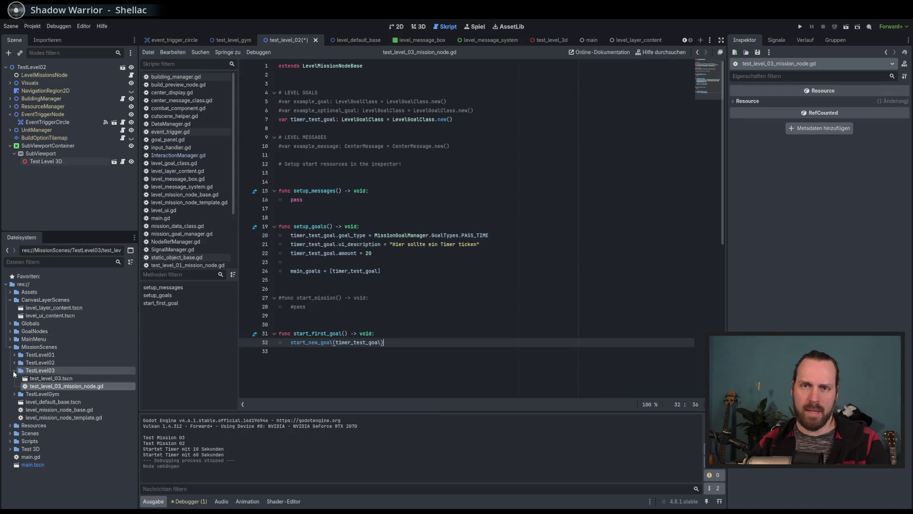
- Open test_level_02_mission_node.gd from the TestLevel02 folder and look through it
left_click(14, 371)
left_click(15, 362)
double_click(55, 379)
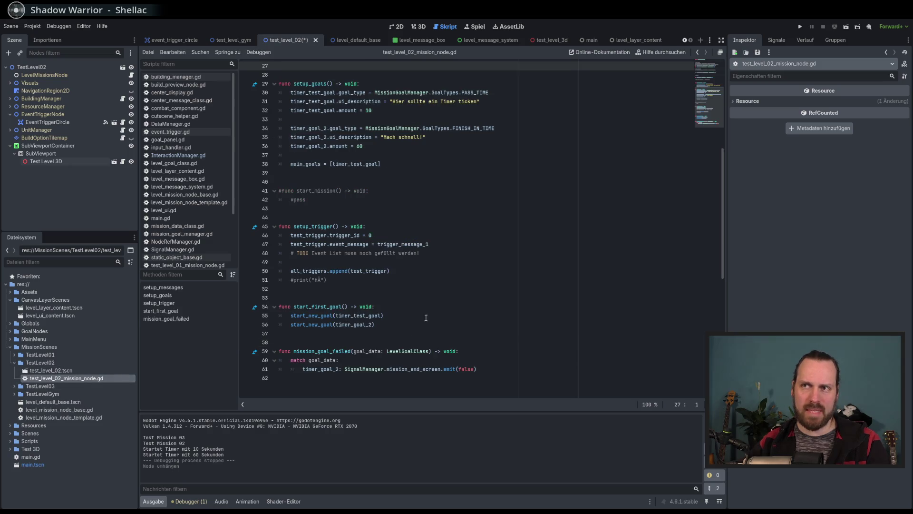
scroll(439, 314, "up", 6)
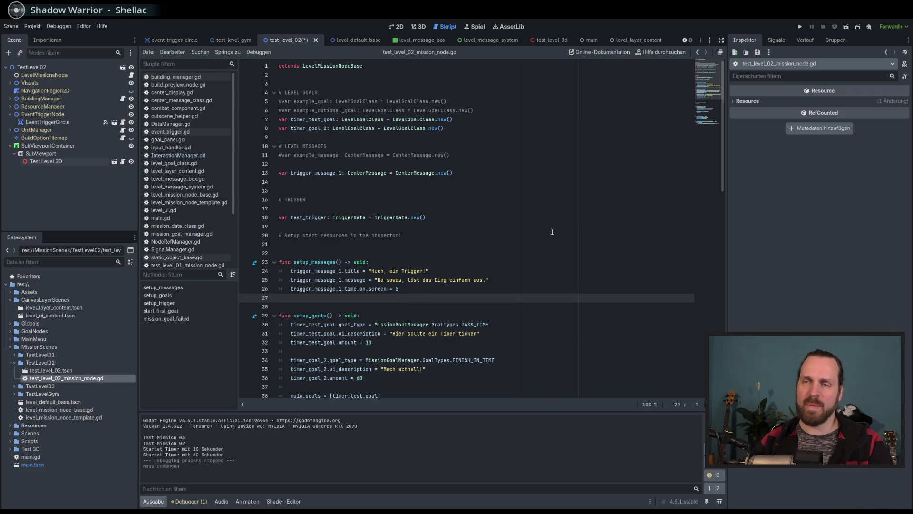
scroll(692, 186, "down", 7)
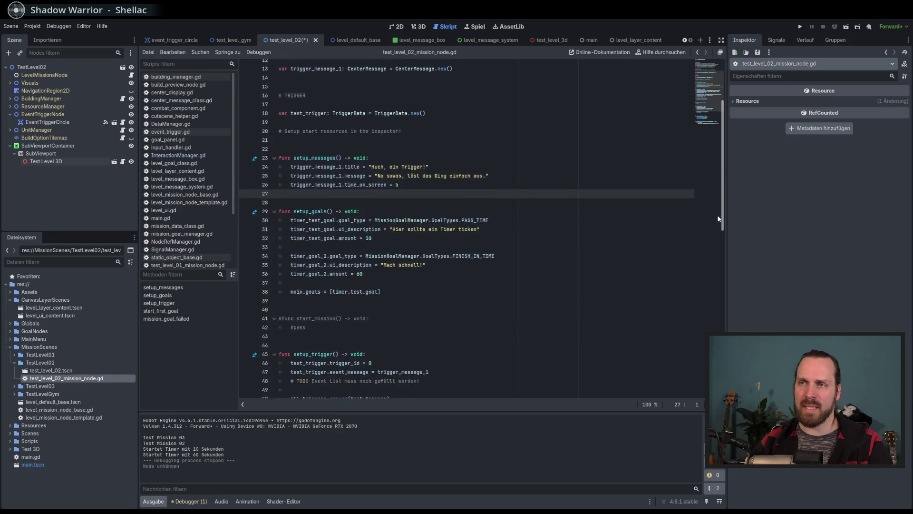
scroll(715, 250, "up", 7)
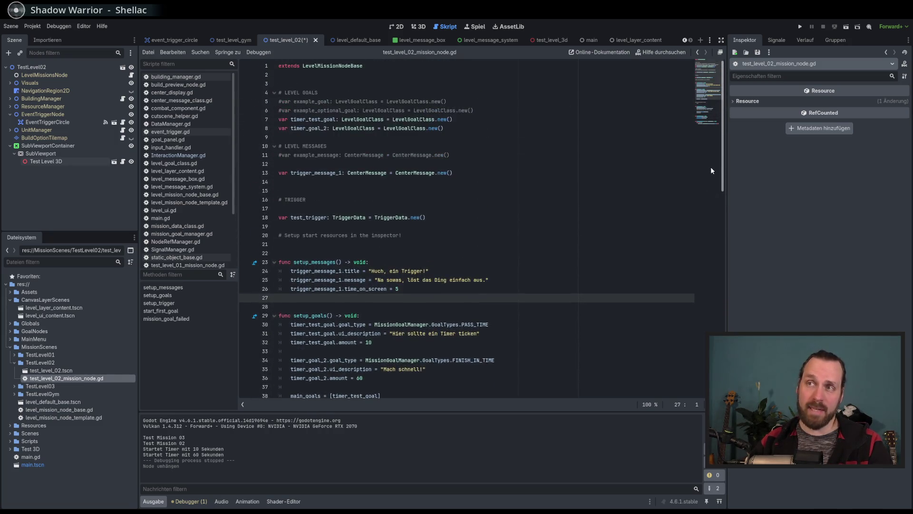
scroll(712, 163, "down", 13)
scroll(716, 307, "up", 6)
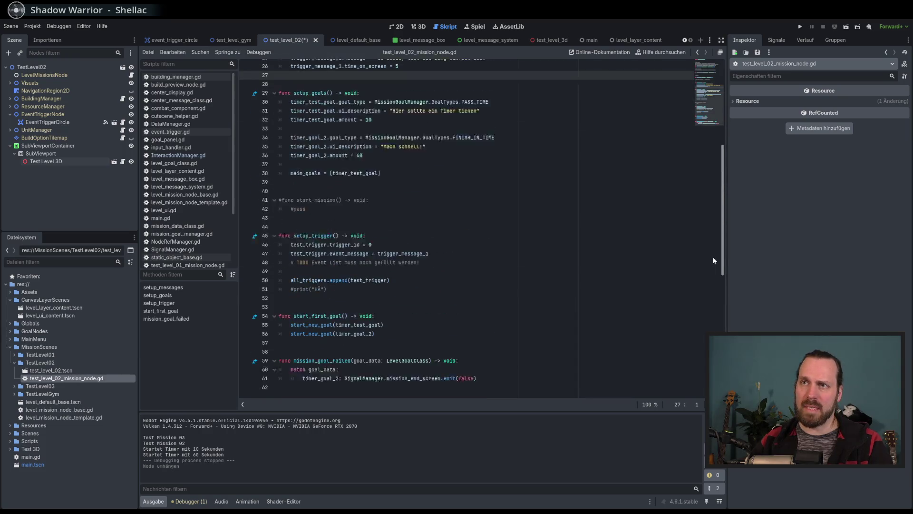
scroll(708, 245, "down", 2)
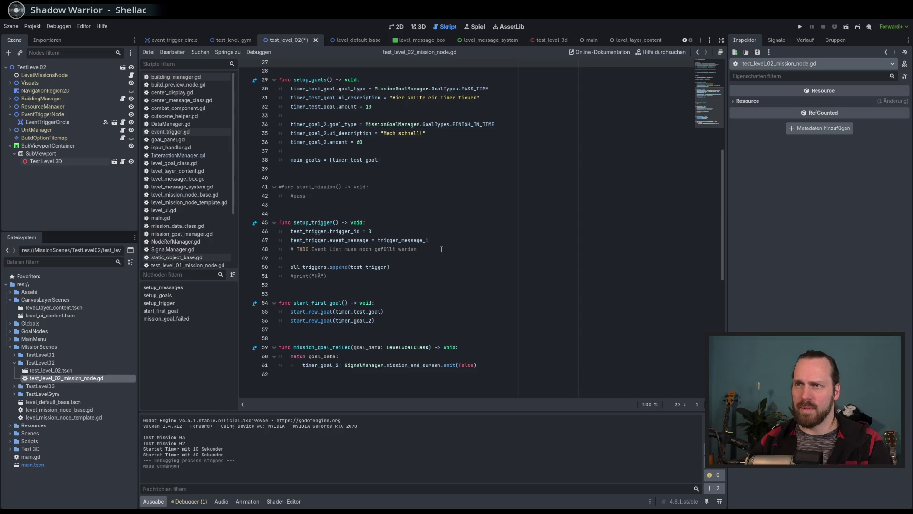
- Comment out both start_new_goal calls in start_first_goal, add a new line, then save and run
left_click(413, 240)
scroll(436, 250, "up", 1)
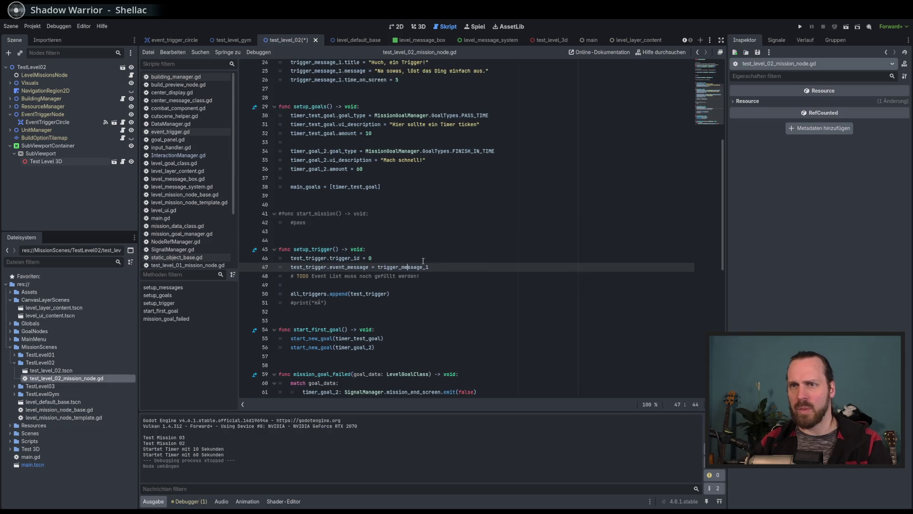
scroll(409, 262, "up", 8)
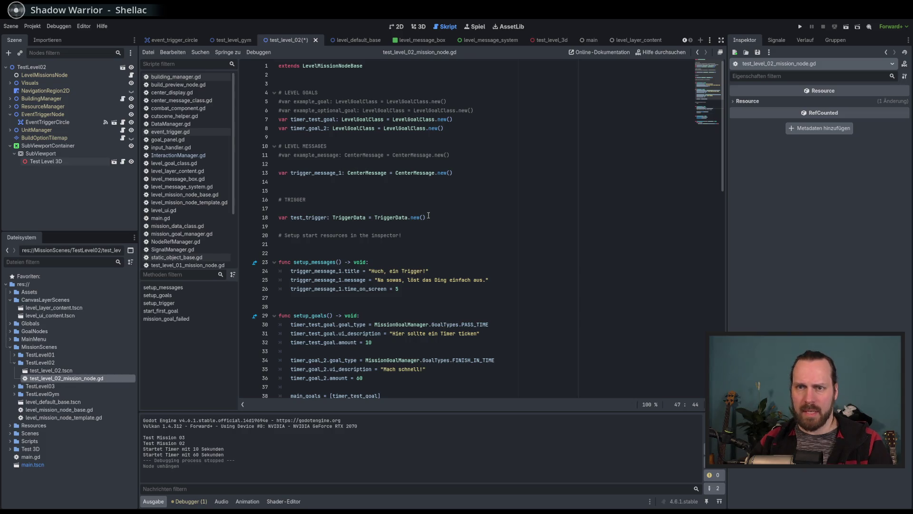
scroll(429, 215, "down", 3)
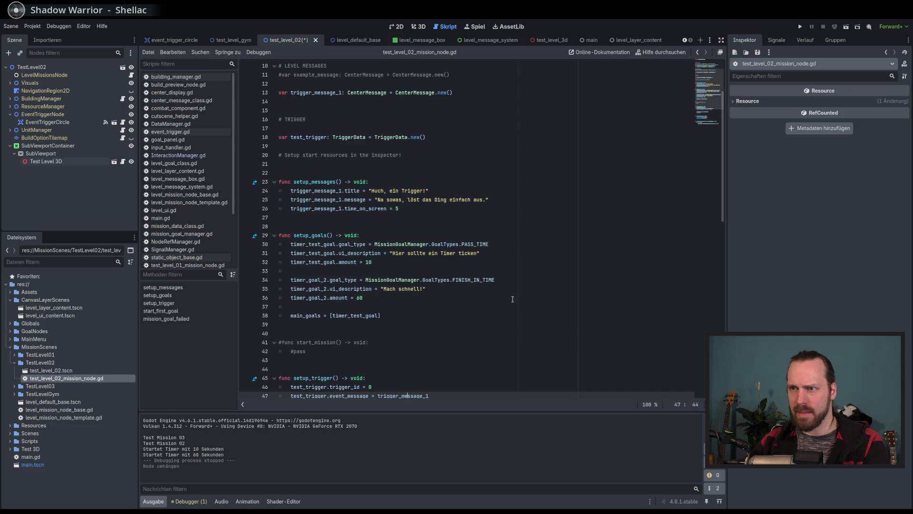
scroll(513, 298, "up", 3)
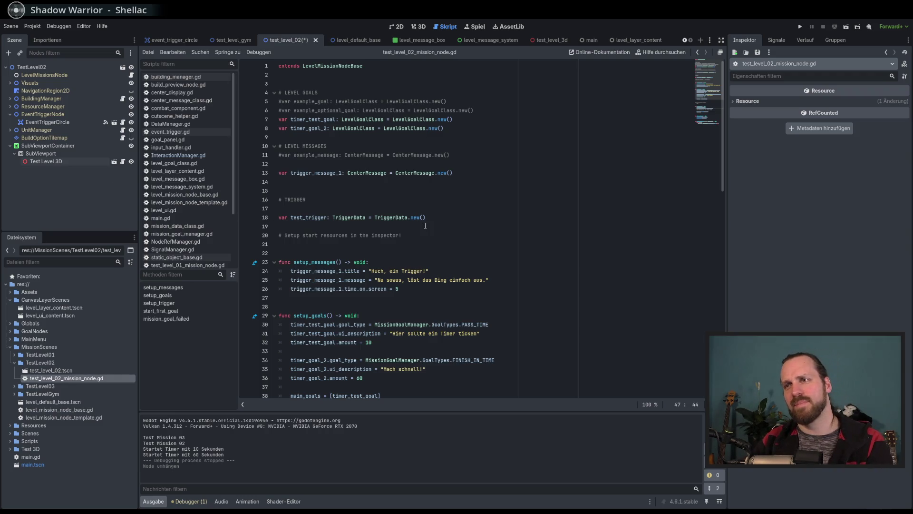
scroll(379, 220, "down", 2)
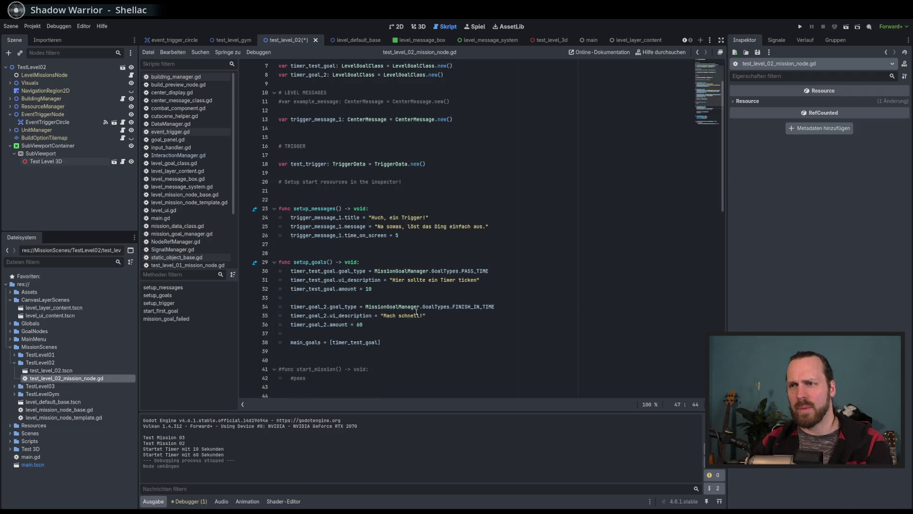
scroll(405, 270, "down", 5)
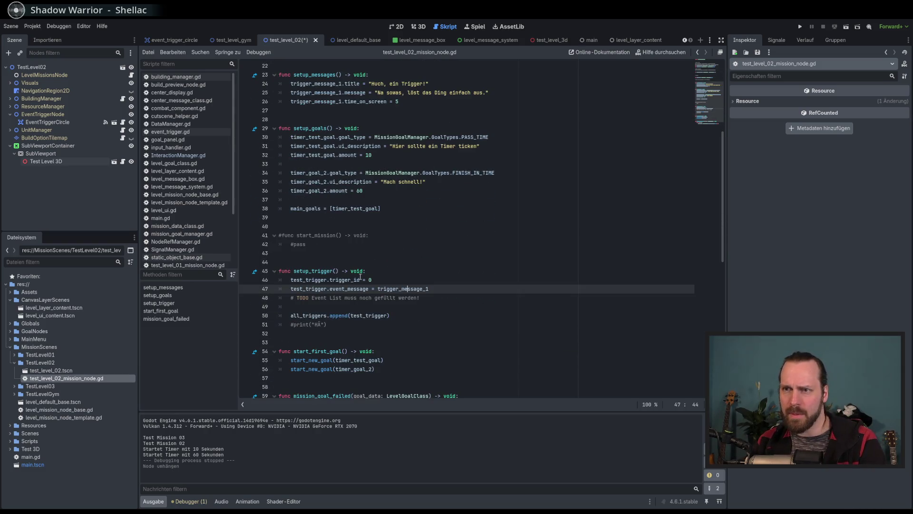
scroll(365, 277, "down", 4)
left_click(322, 253)
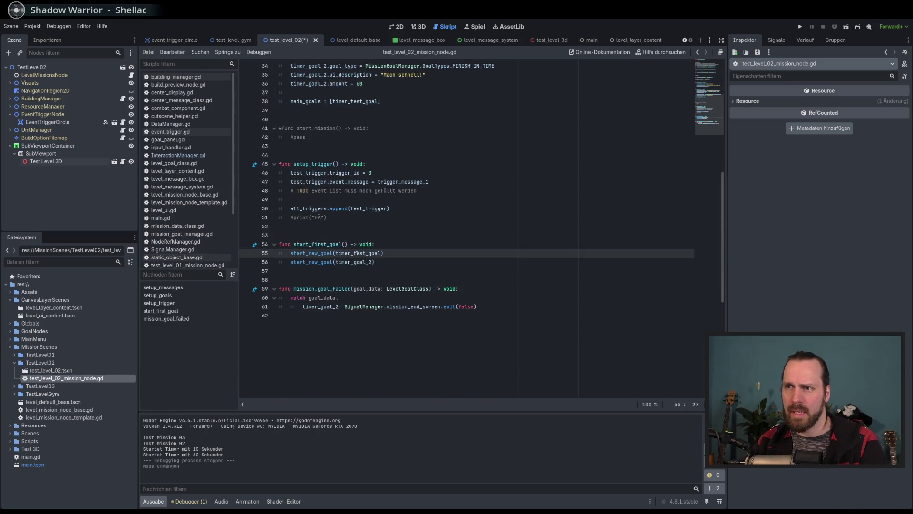
key("shift+Down")
key("ctrl+k")
left_click(416, 264)
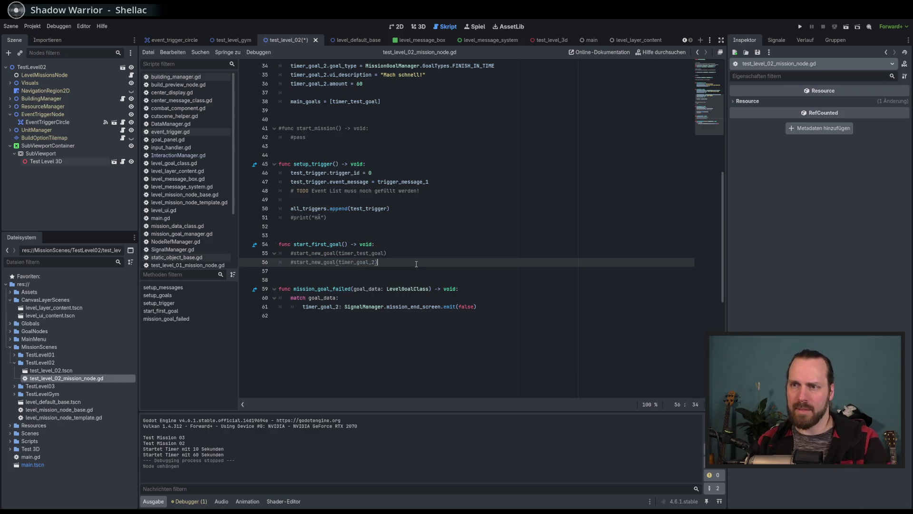
key("Return")
key("F5")
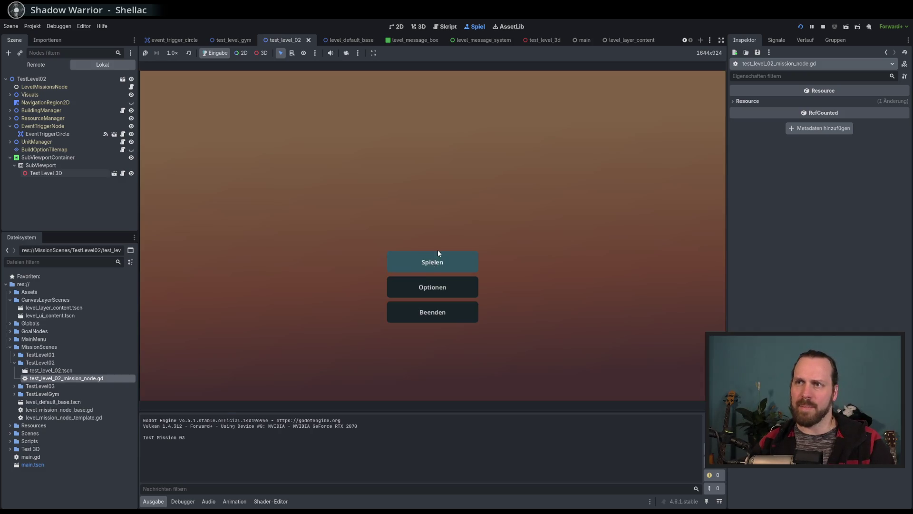
- Start Test Mission 02 from mission select, pan the map, then stop the game with F8
left_click(437, 253)
left_click(309, 174)
left_click(516, 354)
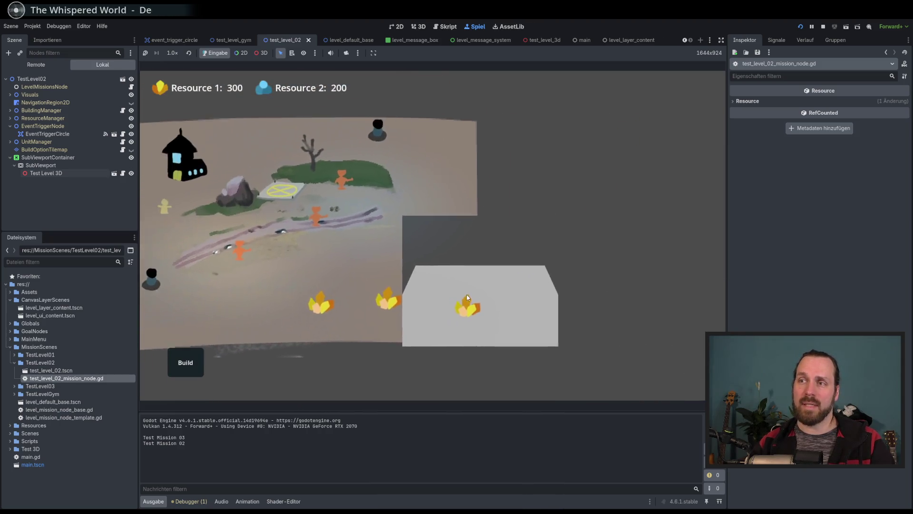
mouse_move(443, 204)
left_mouse_down()
mouse_move(261, 247)
mouse_move(232, 285)
mouse_move(405, 340)
mouse_move(554, 311)
mouse_move(534, 249)
mouse_move(376, 230)
mouse_move(329, 261)
mouse_move(488, 312)
left_mouse_up()
key("F8")
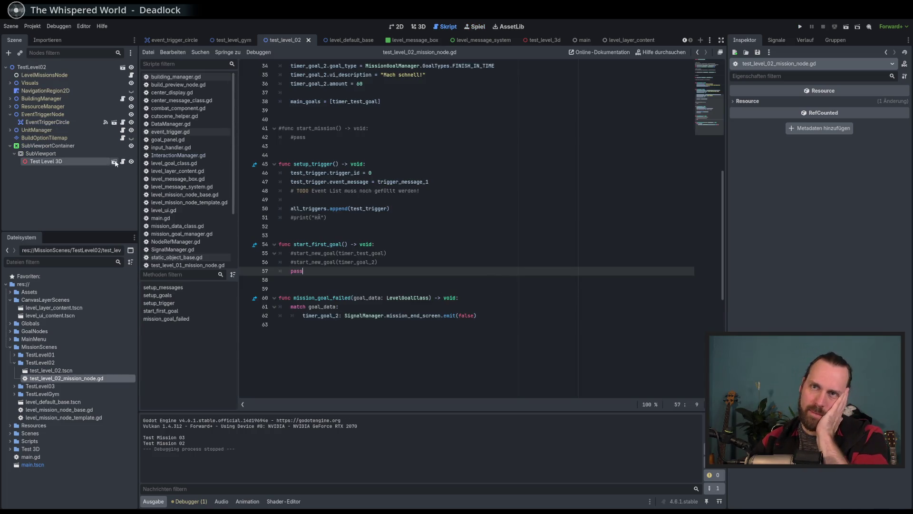
- Inspect the Test Level 3D, SubViewportContainer and SubViewport nodes, then select the TestLevel02 root
left_click(69, 162)
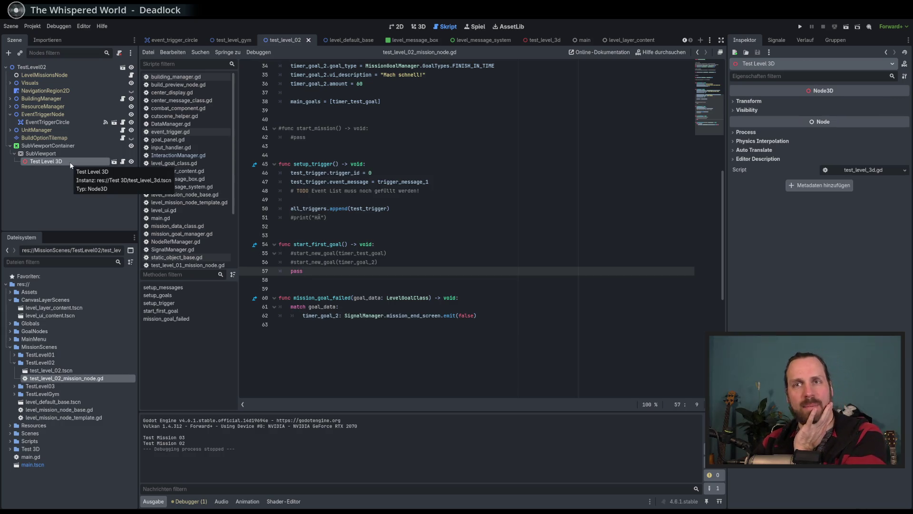
left_click(47, 145)
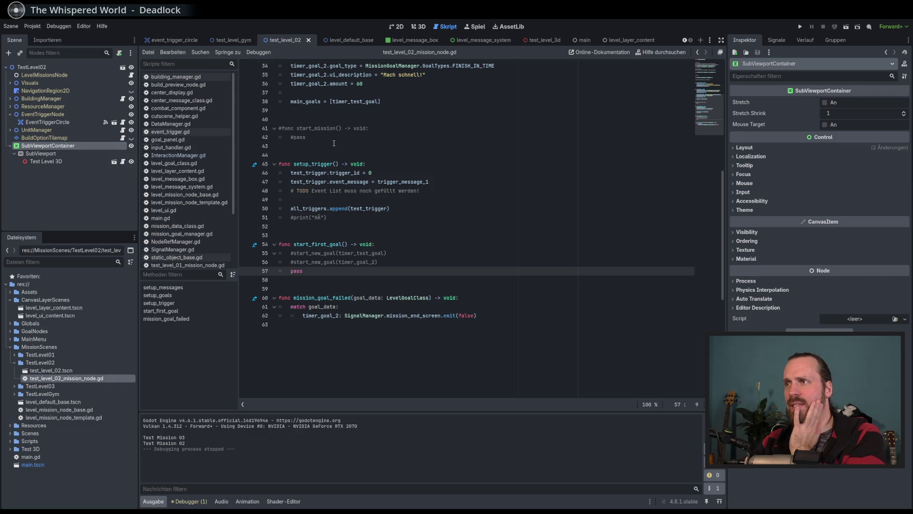
left_click(56, 161)
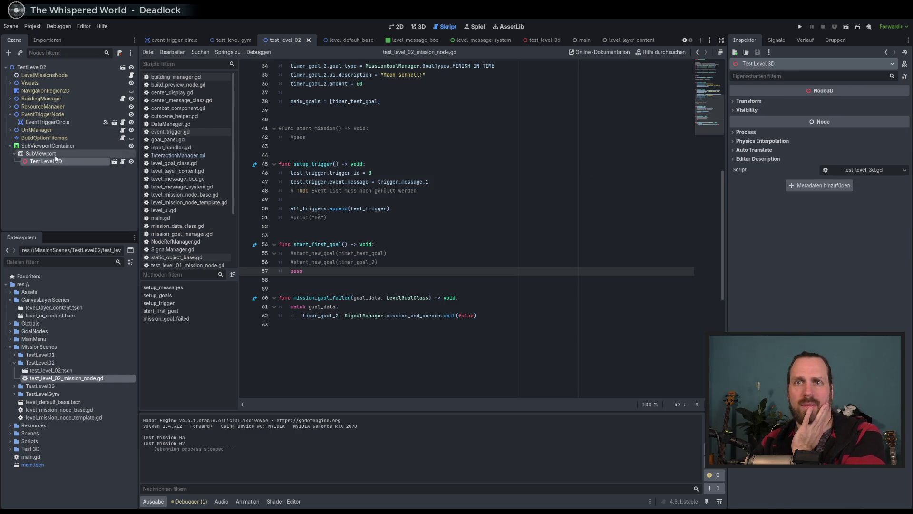
left_click(42, 153)
left_click(31, 67)
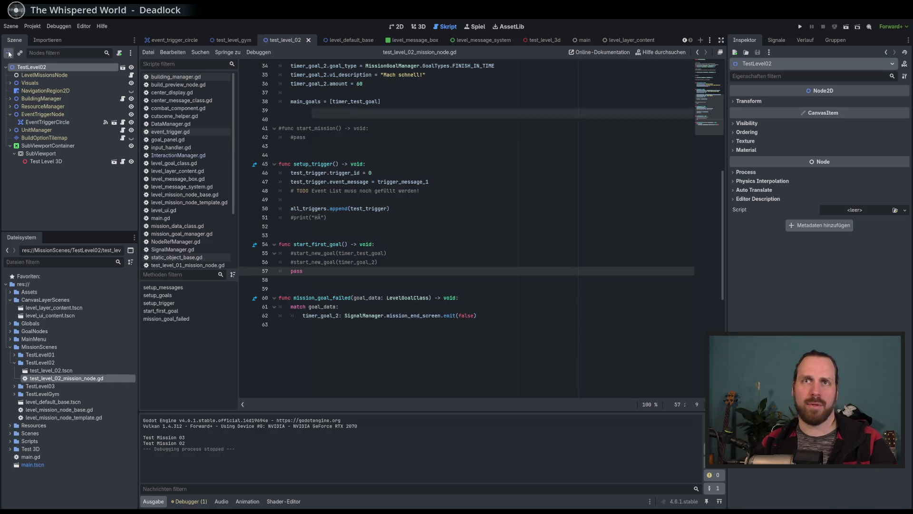
- Add a CanvasLayer, delete it again, and open Test Level 3D in its own tab
left_click(9, 54)
type("canvaslayer")
key("Return")
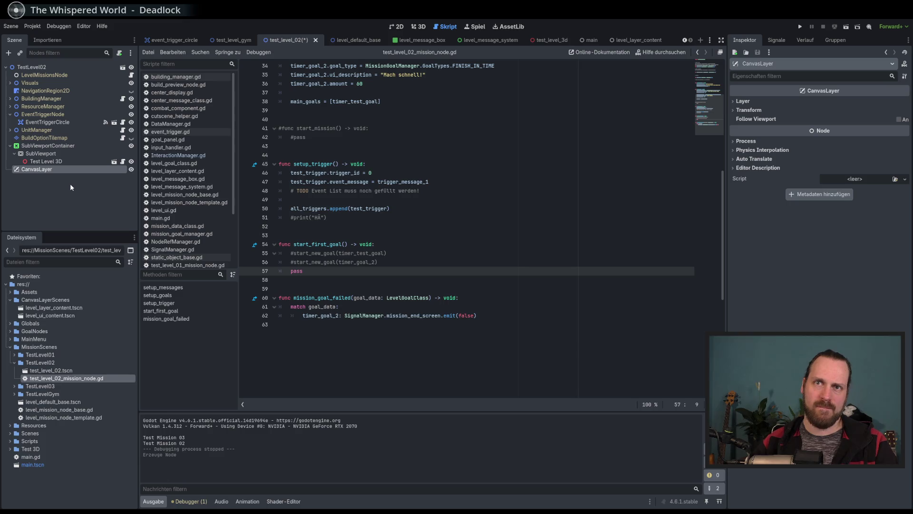
key("Delete")
key("Return")
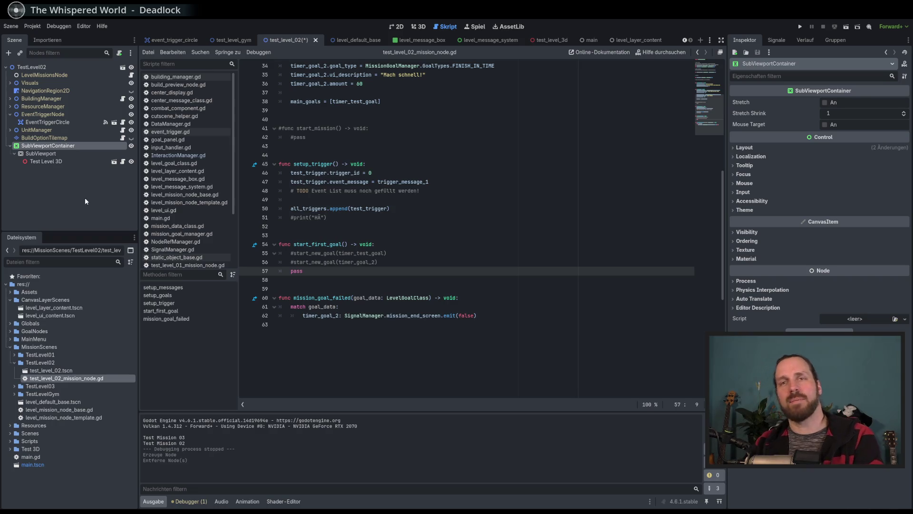
left_click(47, 162)
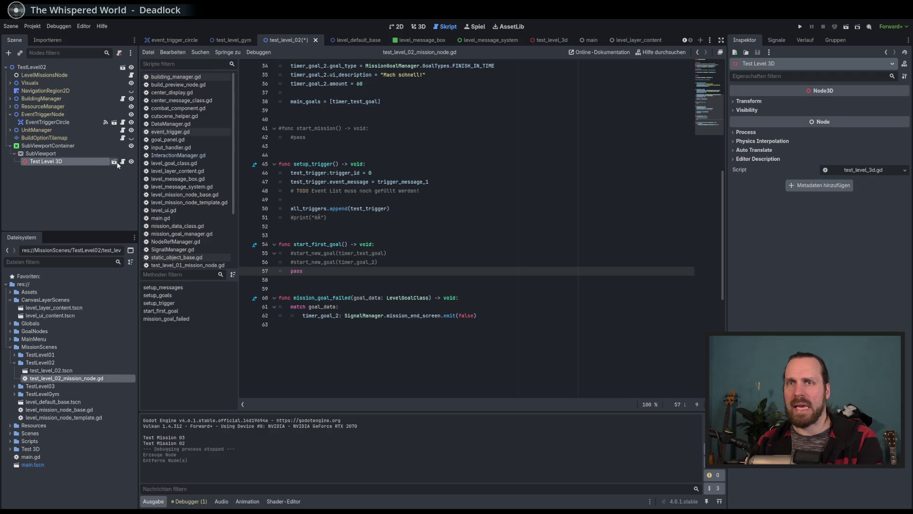
left_click(115, 162)
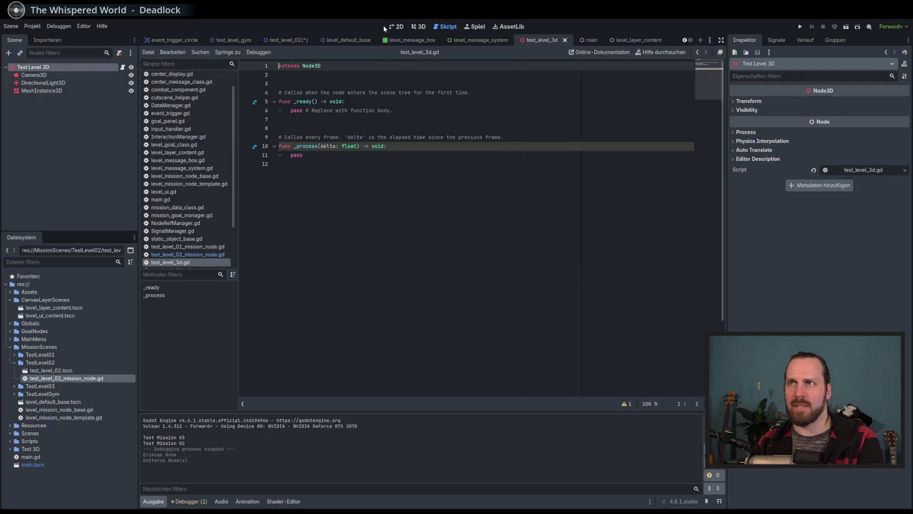
- Add an Area3D under the Test Level 3D root via Node3D > CollisionObject3D, and show its signals
left_click(386, 29)
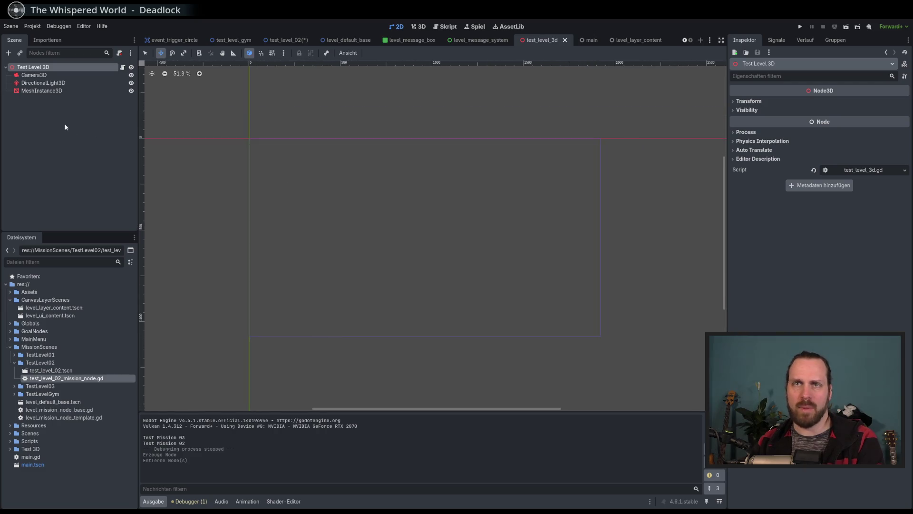
left_click(43, 74)
left_click(45, 69)
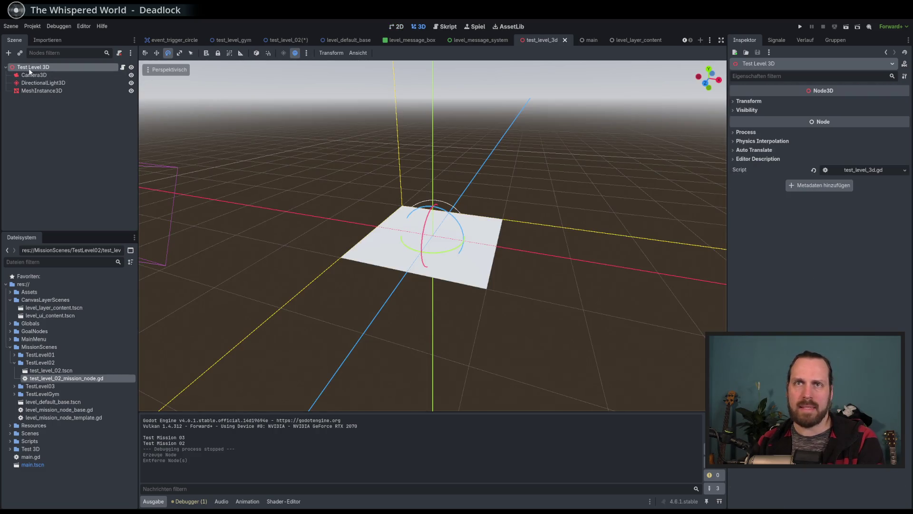
left_click(10, 53)
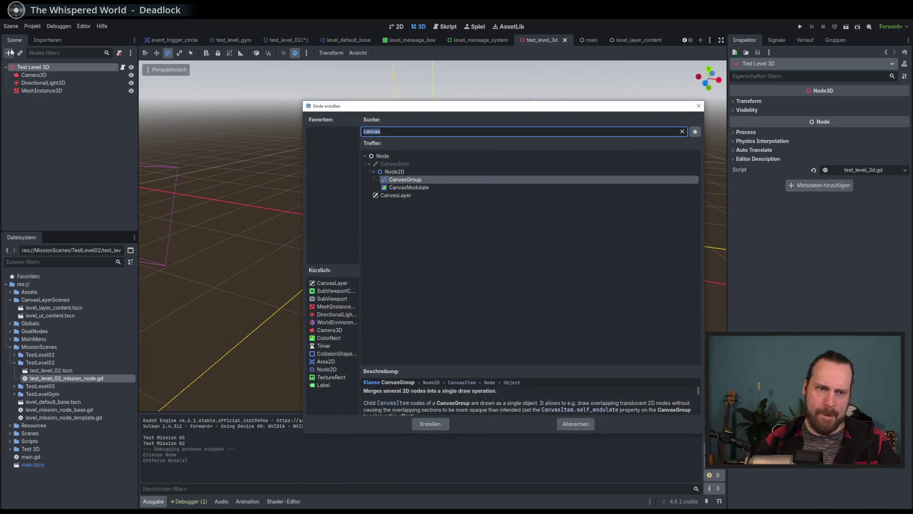
key("BackSpace")
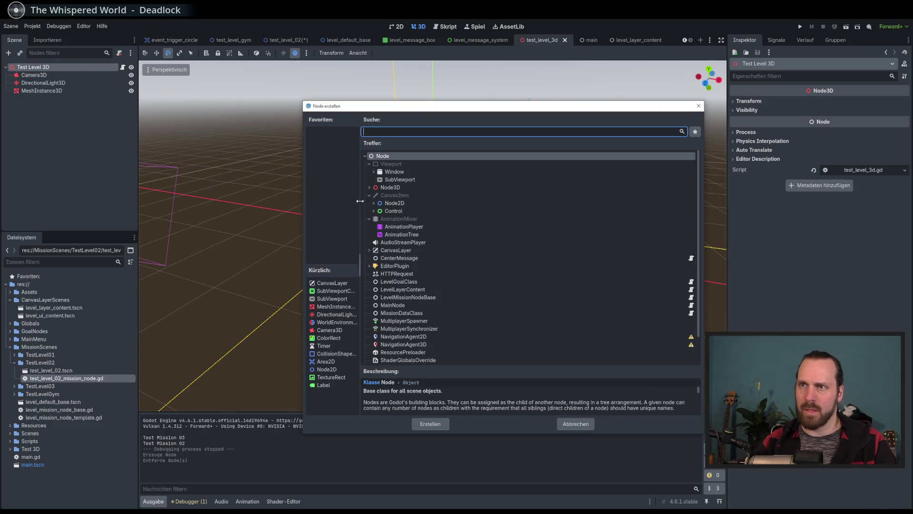
left_click(390, 187)
left_click(370, 187)
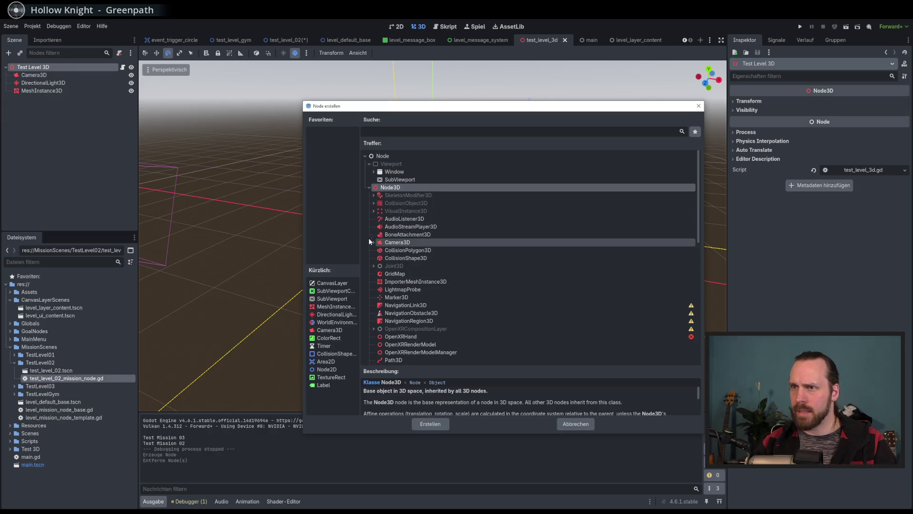
left_click(374, 203)
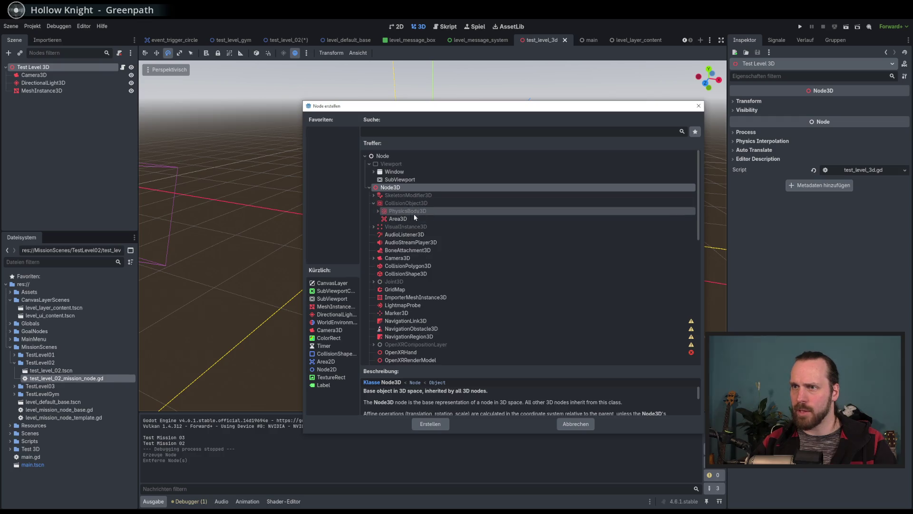
left_click(377, 211)
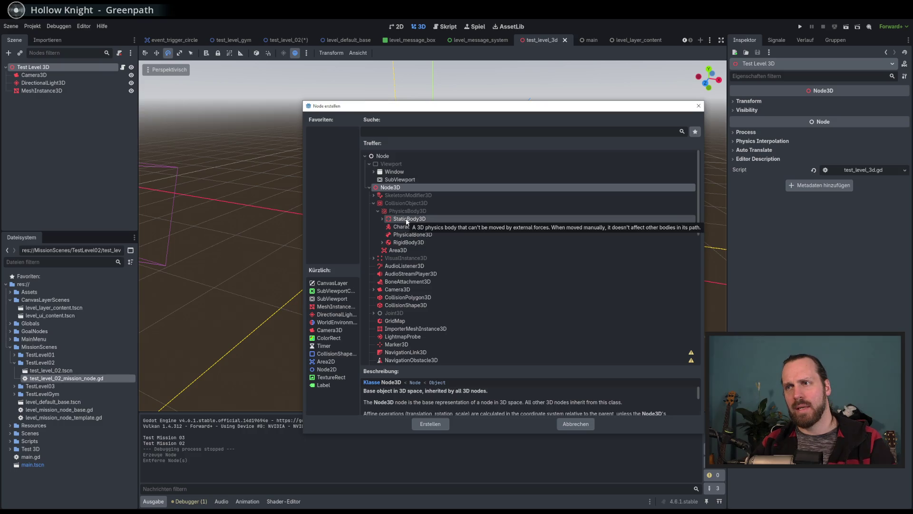
double_click(397, 251)
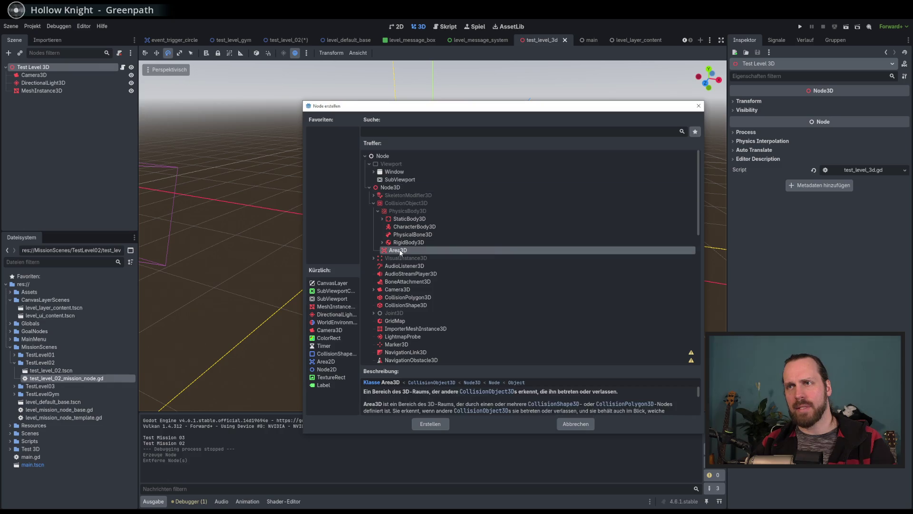
left_click(779, 43)
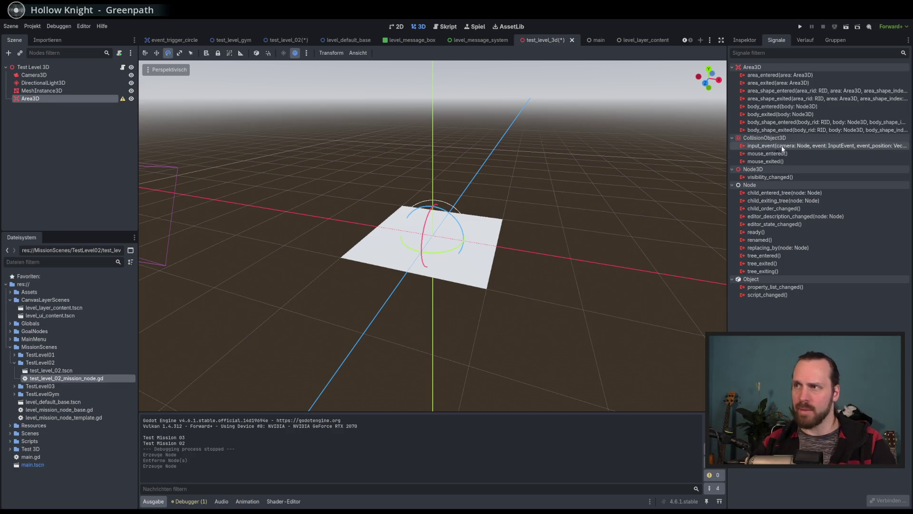
- Add a CollisionShape3D child to the Area3D using a 'collis' search
mouse_move(782, 149)
left_click_drag(295, 174, 351, 193)
scroll(351, 193, "up", 2)
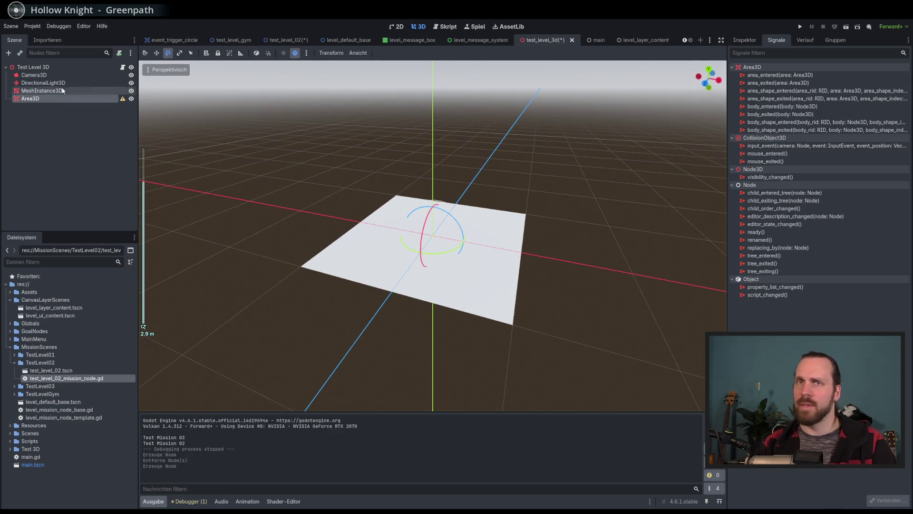
left_click(34, 67)
left_click(30, 98)
left_click(9, 53)
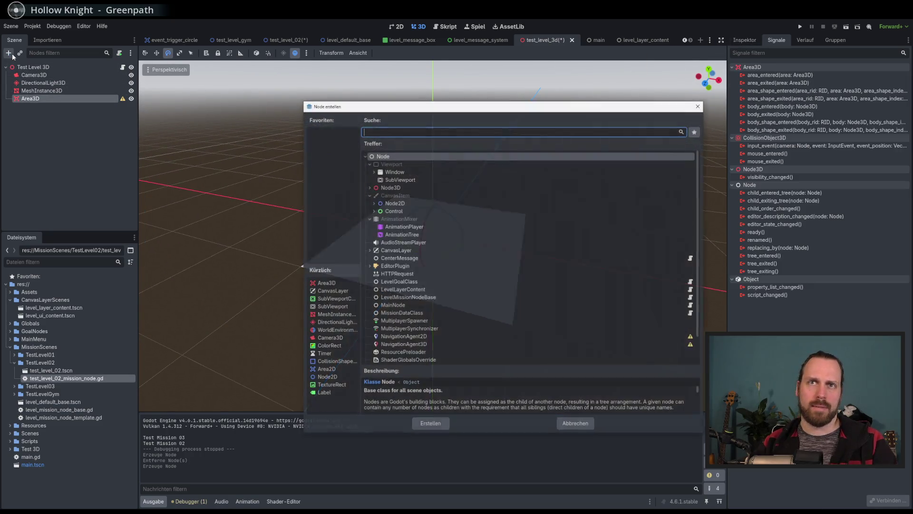
type("collis")
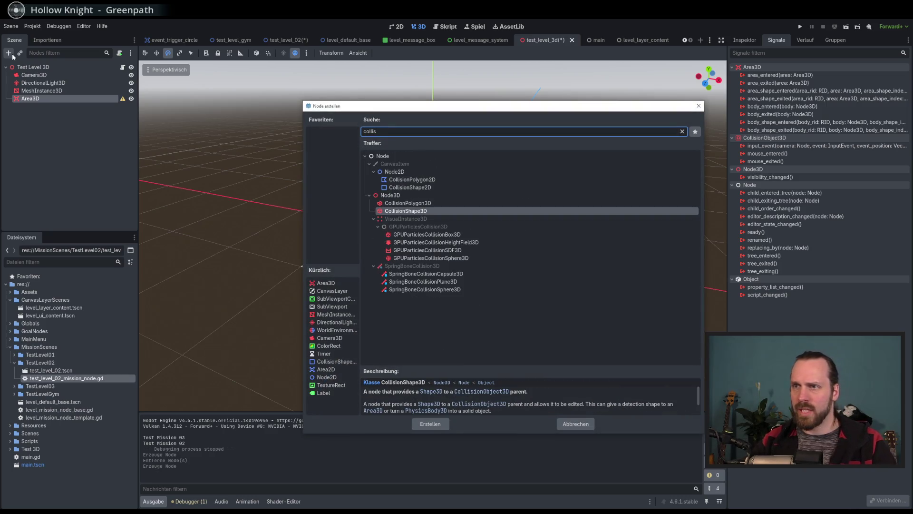
key("Return")
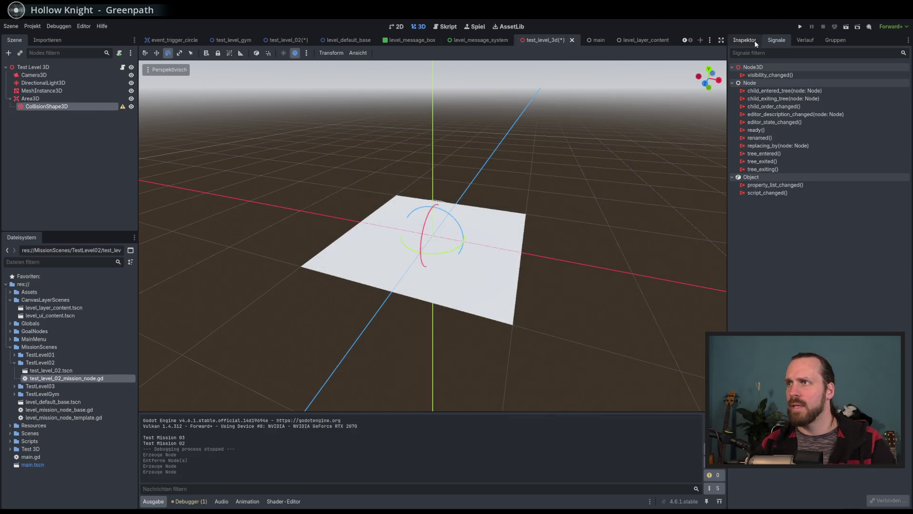
- Give the CollisionShape3D a BoxShape3D sized x 2, y 0, z 2, and save the scene
left_click(752, 41)
left_click(904, 103)
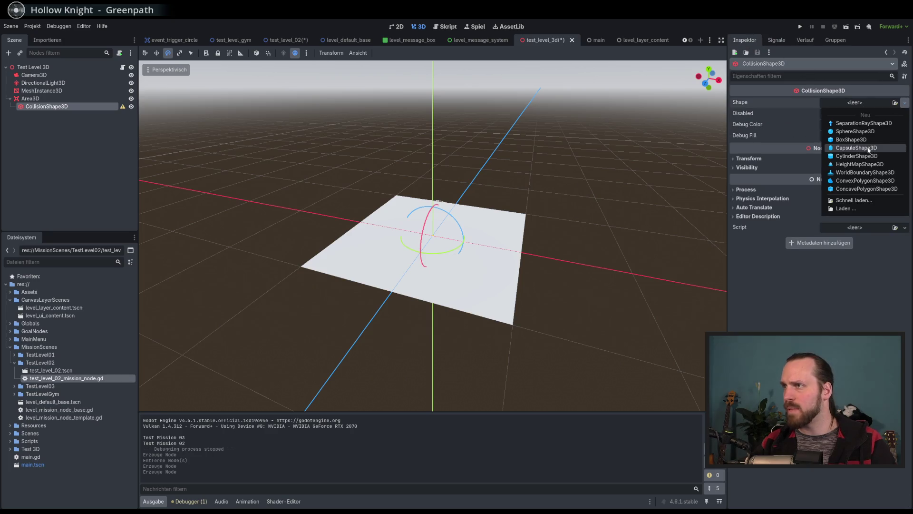
left_click(852, 139)
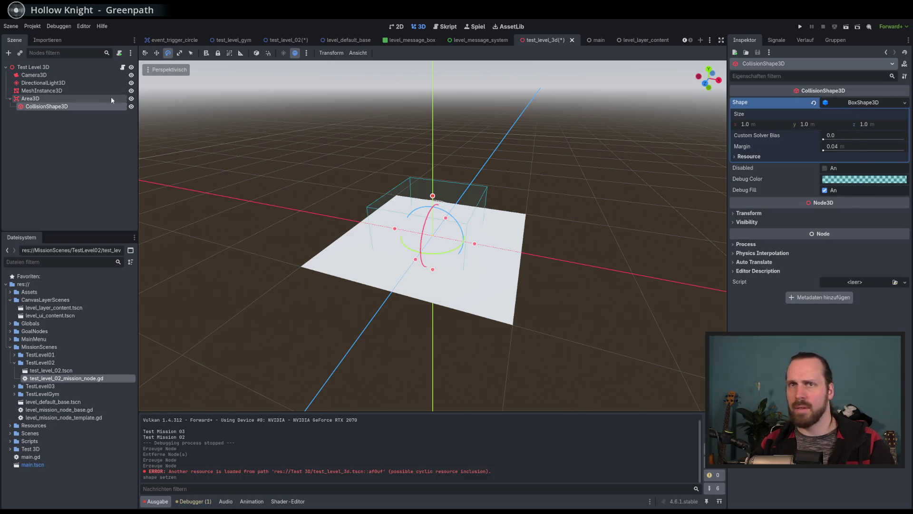
left_click(764, 125)
type("2")
key("Return")
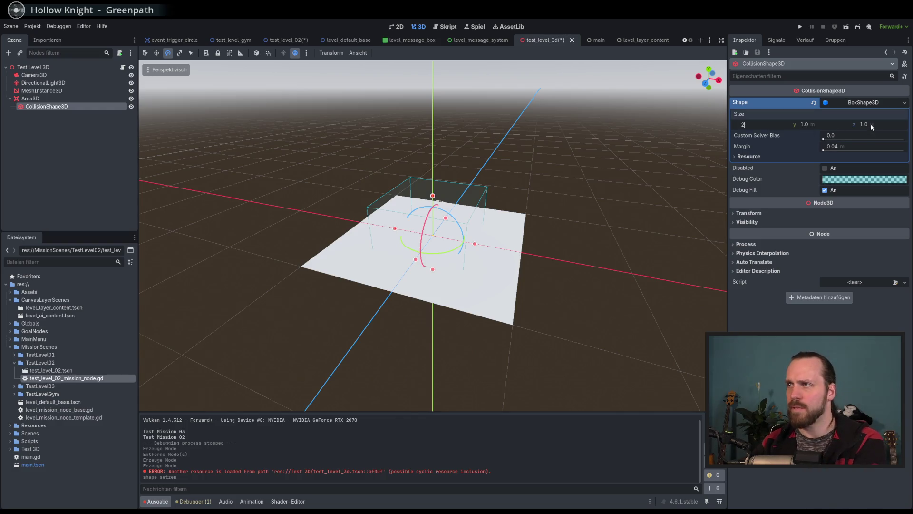
left_click(871, 125)
type("2")
key("Return")
left_click(818, 124)
type("0")
key("Return")
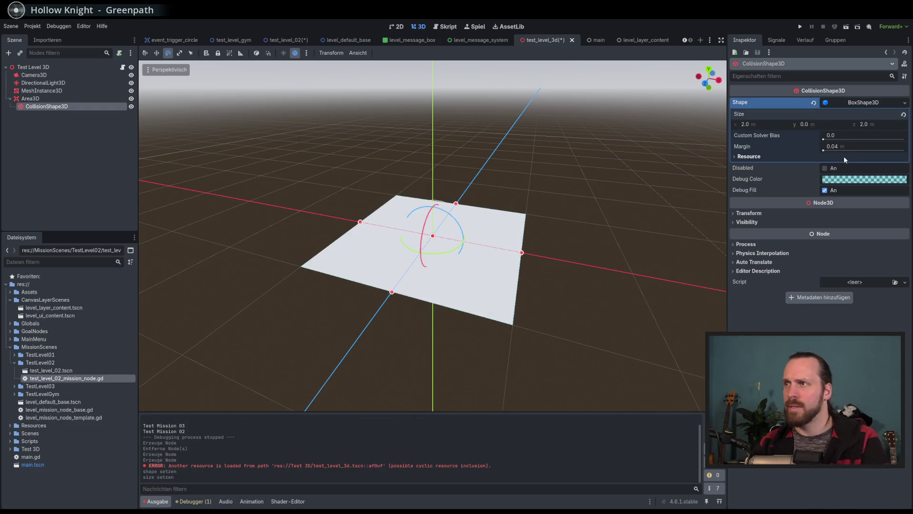
key("ctrl+s")
- Reselect the Area3D and bring up its signals list
left_click(43, 67)
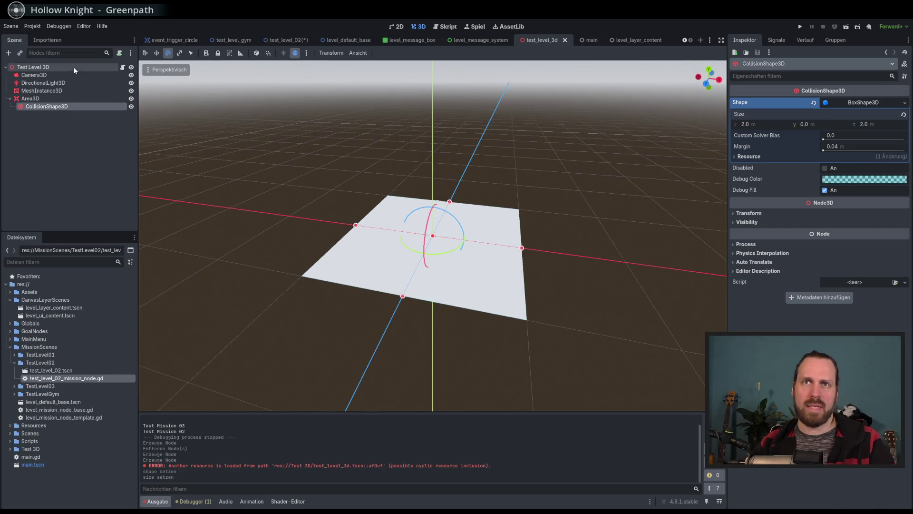
left_click(72, 106)
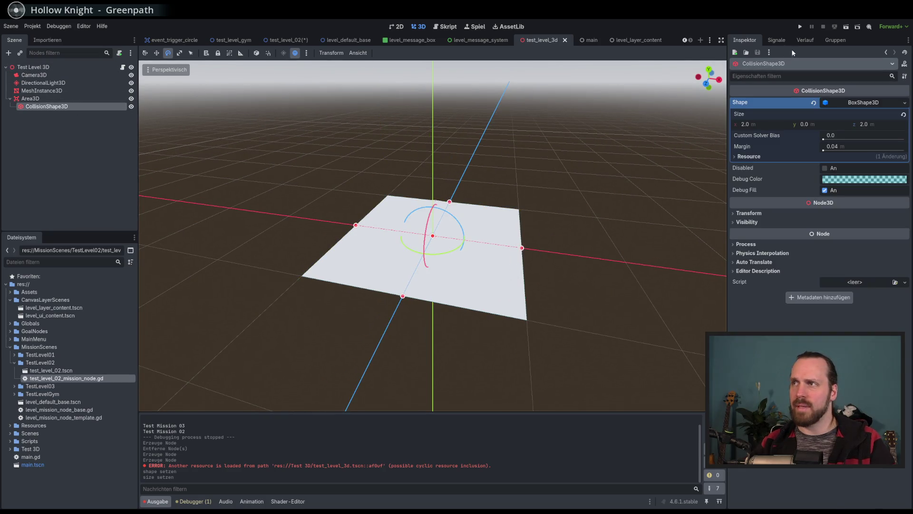
left_click(771, 41)
left_click(48, 99)
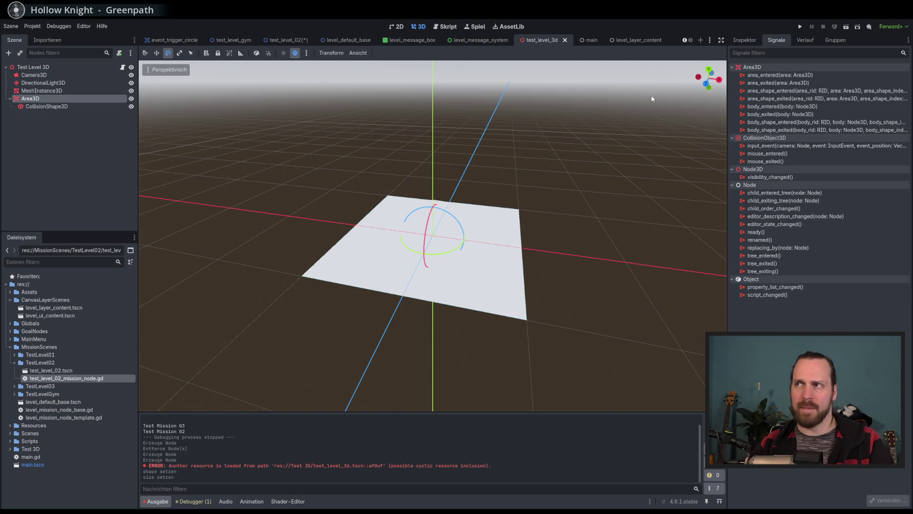
- Connect the Area3D's input_event signal to the root script and make the handler print(event_position)
double_click(782, 146)
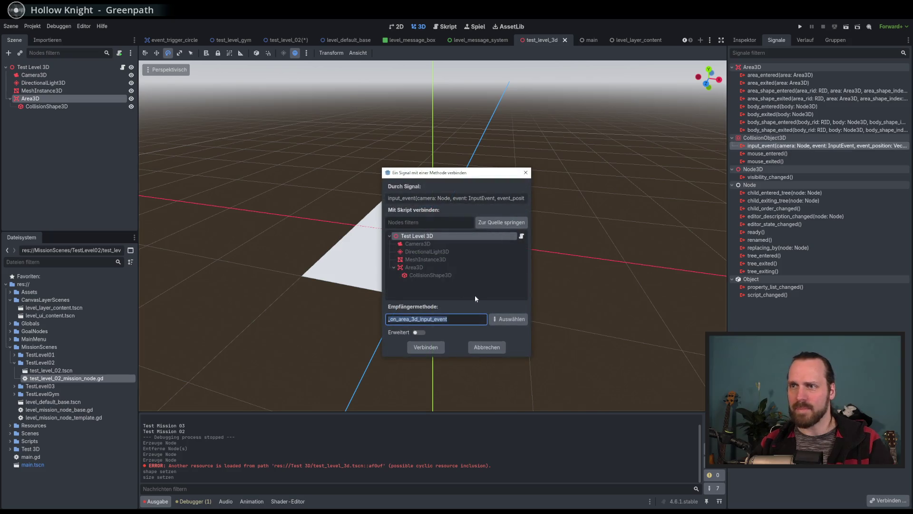
left_click(439, 347)
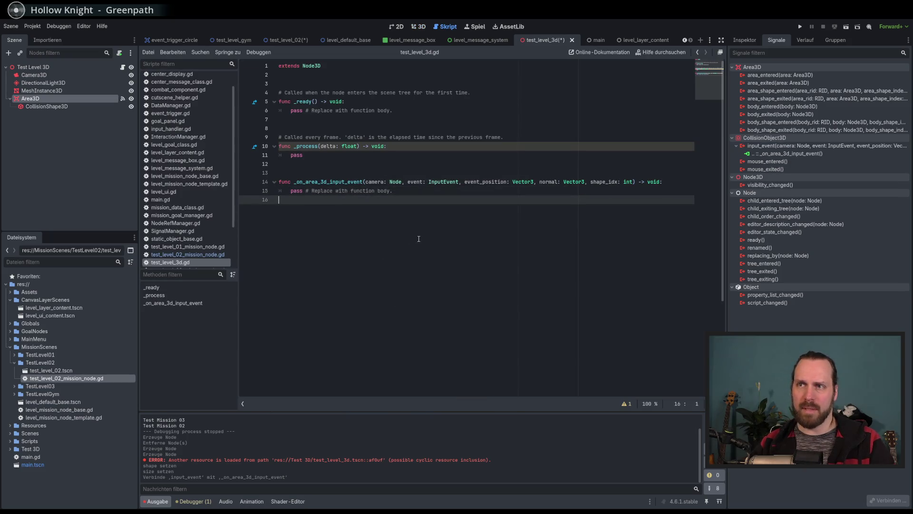
left_click(412, 192)
left_click(291, 192, "shift")
type("print")
key("Return")
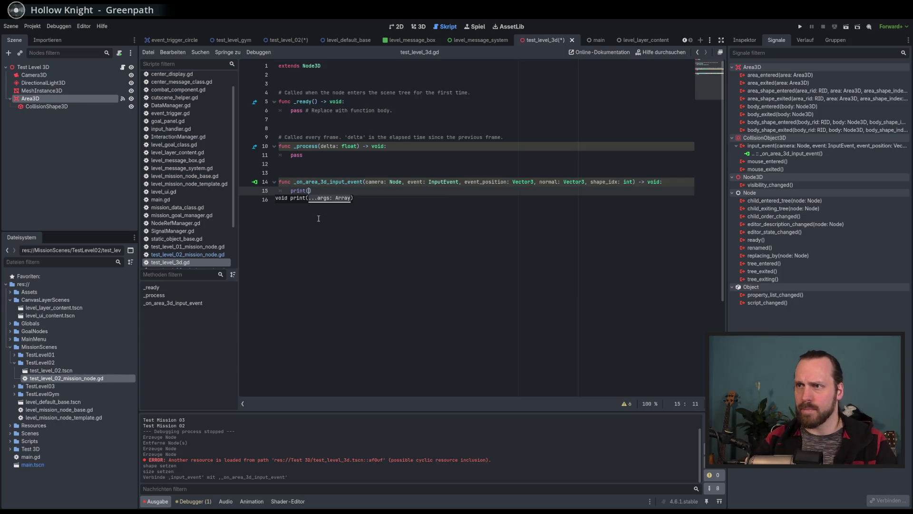
key("Down")
key("Return")
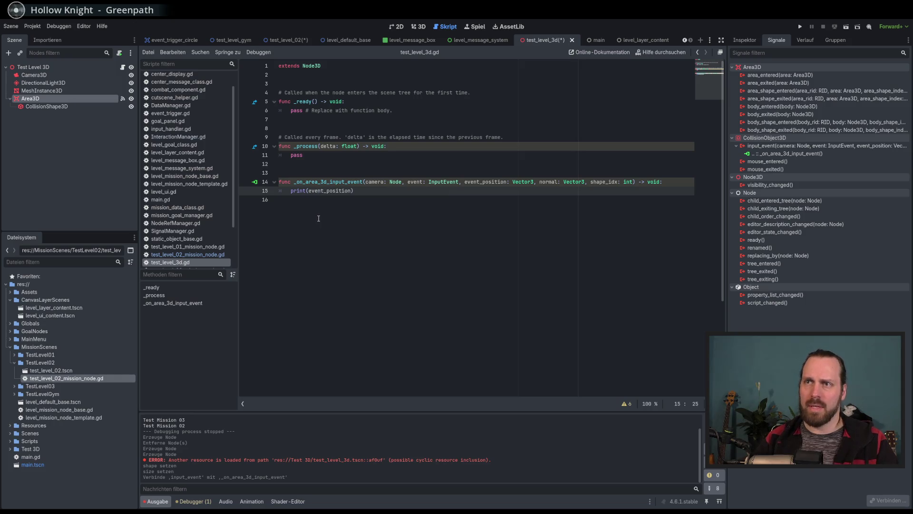
- Delete the unused _process function and its leftover lines, then save and run the project
left_click_drag(328, 125, 291, 156)
key("BackSpace")
key("Down")
key("Down")
left_click(328, 125)
key("ctrl+shift+k")
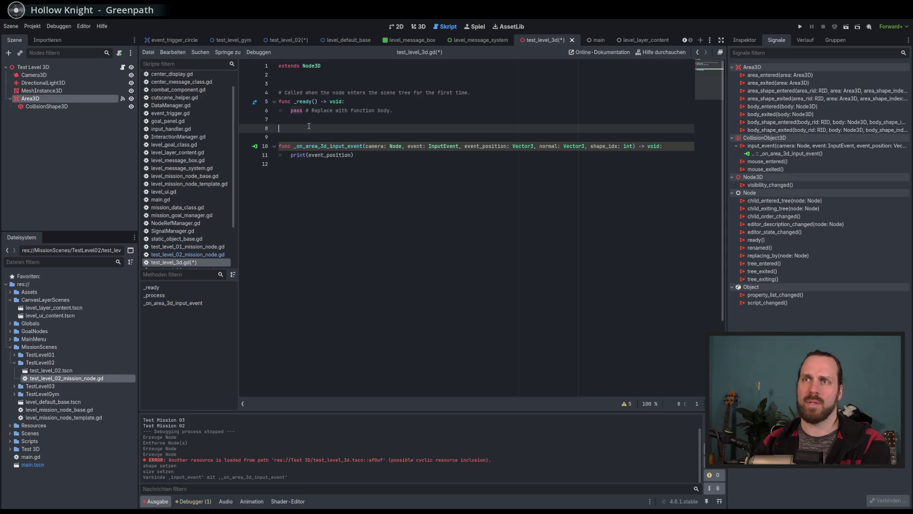
key("BackSpace")
left_click(422, 214)
key("F5")
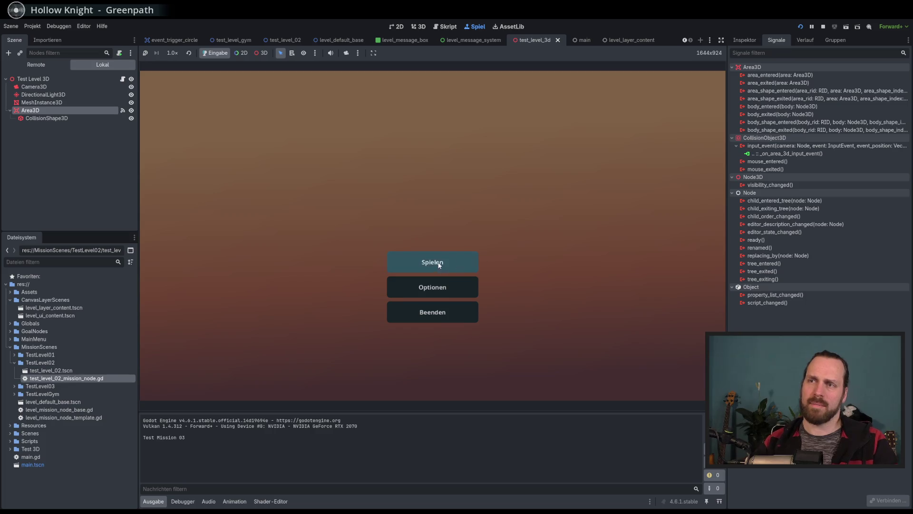
- Launch the mission, pan the camera with D and A, box-select the units, then stop with F8
left_click(432, 261)
left_click(505, 355)
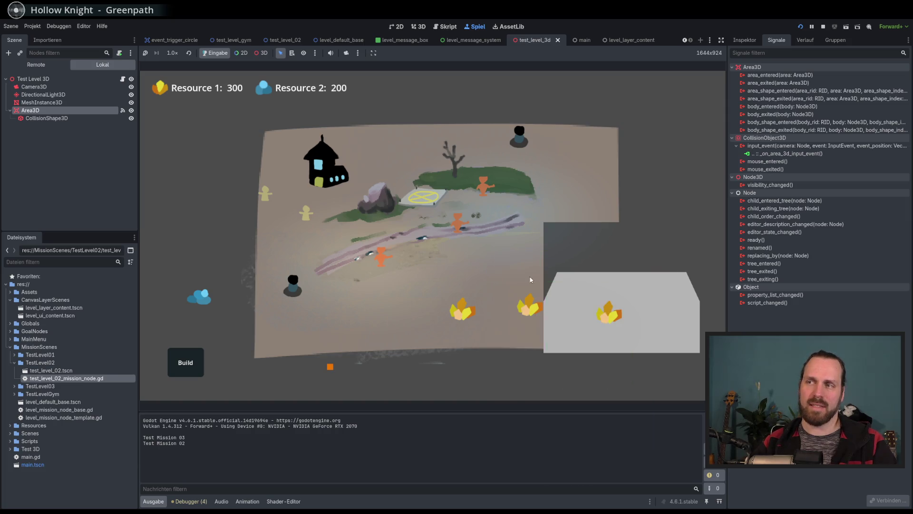
key("d")
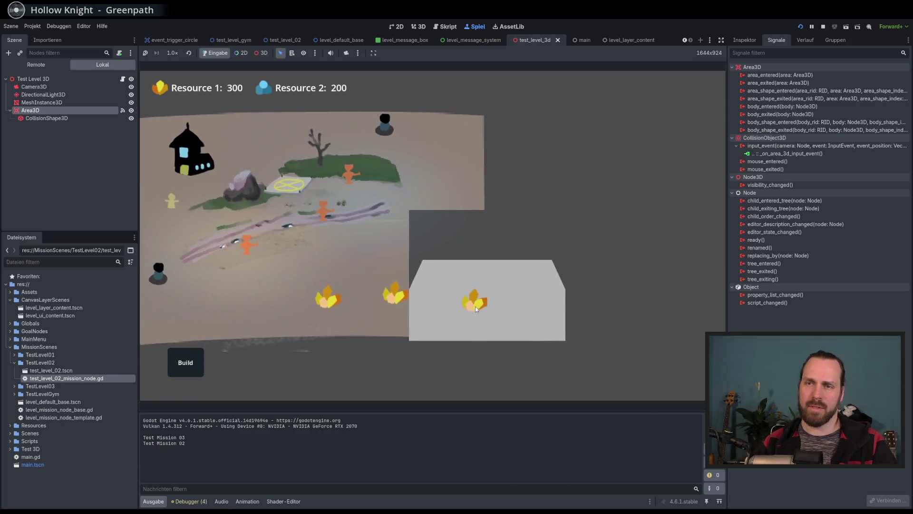
key("a")
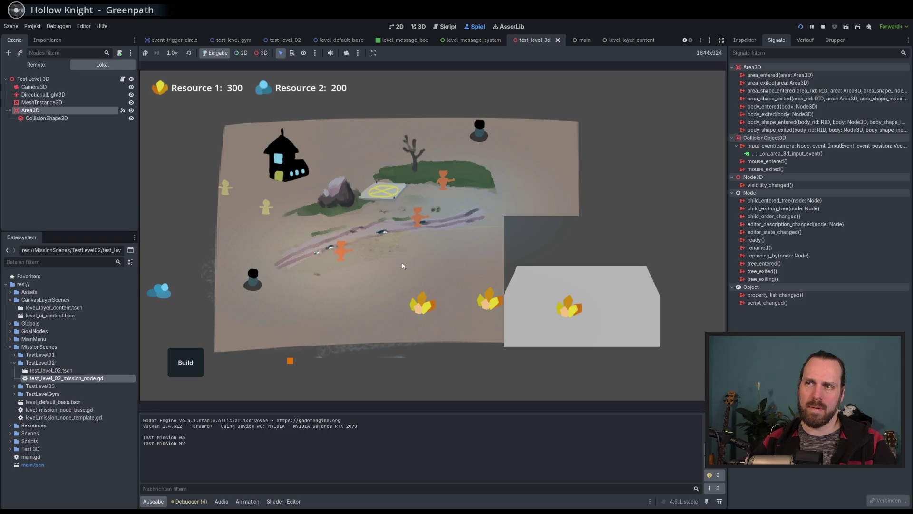
key("d")
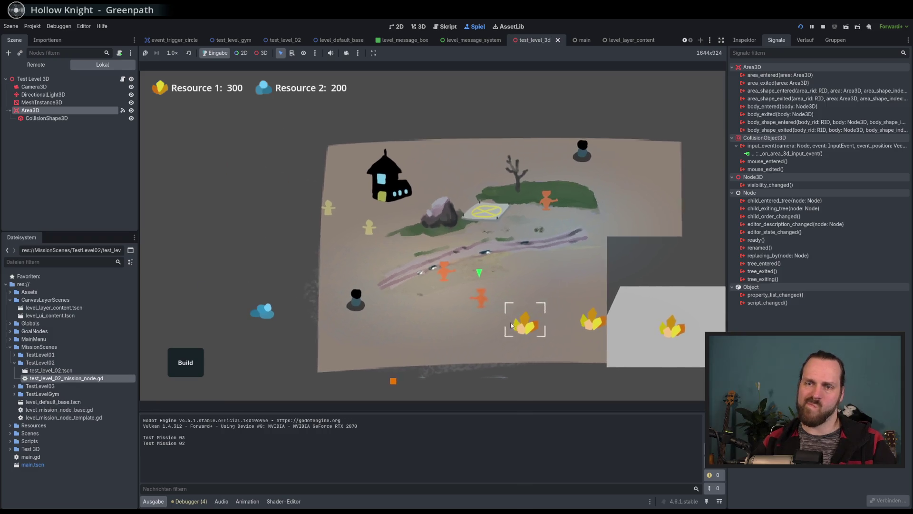
key("a")
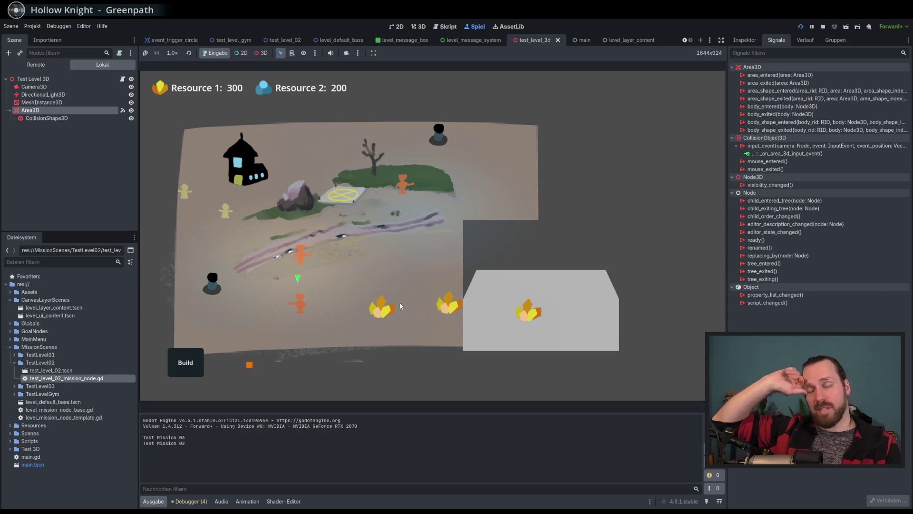
left_click_drag(223, 117, 455, 293)
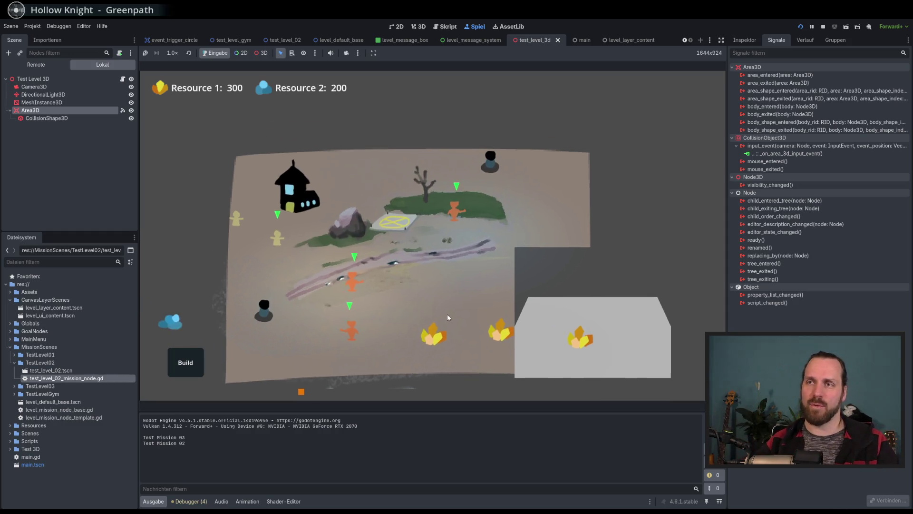
key("F8")
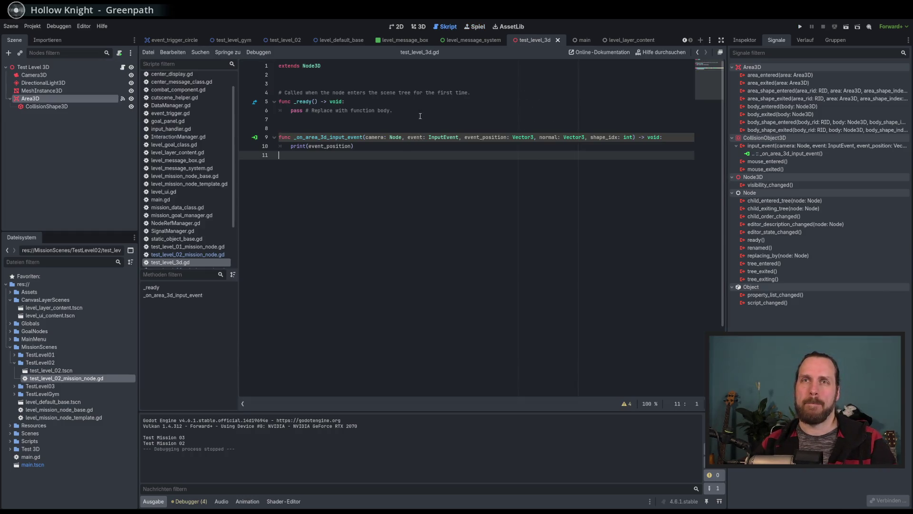
- In the test_level_02 scene, delete the SubViewportContainer node and confirm
left_click(398, 27)
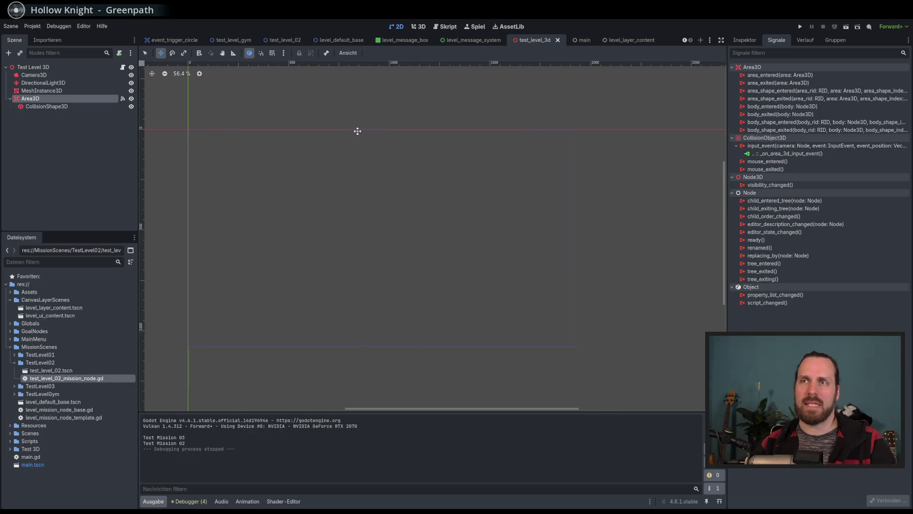
left_click(285, 40)
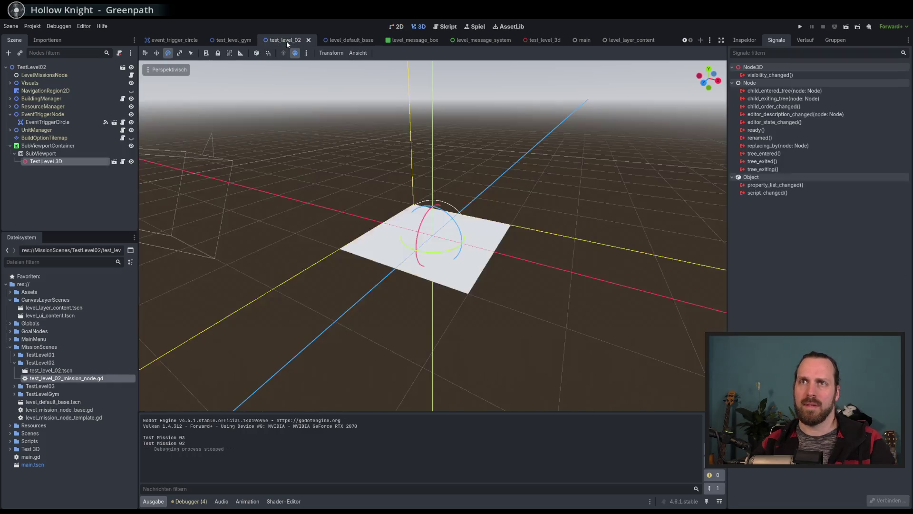
left_click(43, 146)
right_click(62, 146)
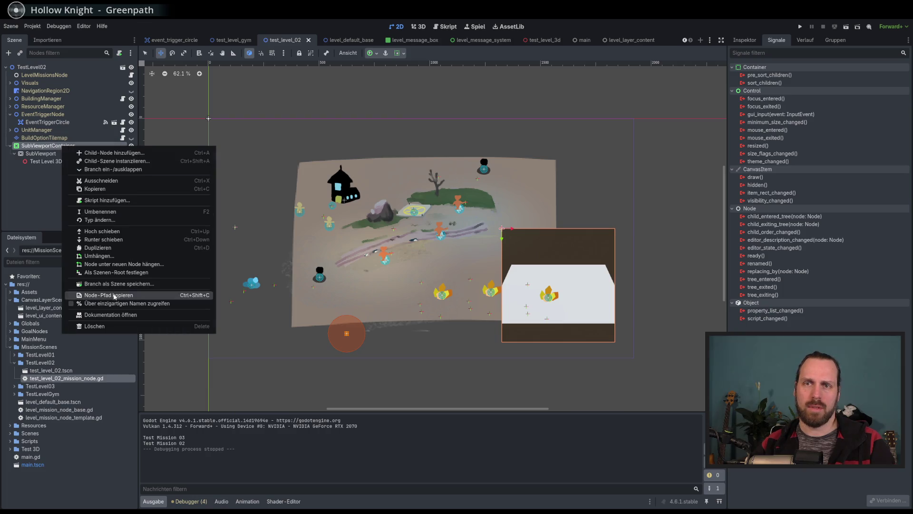
key("Escape")
key("Delete")
key("Return")
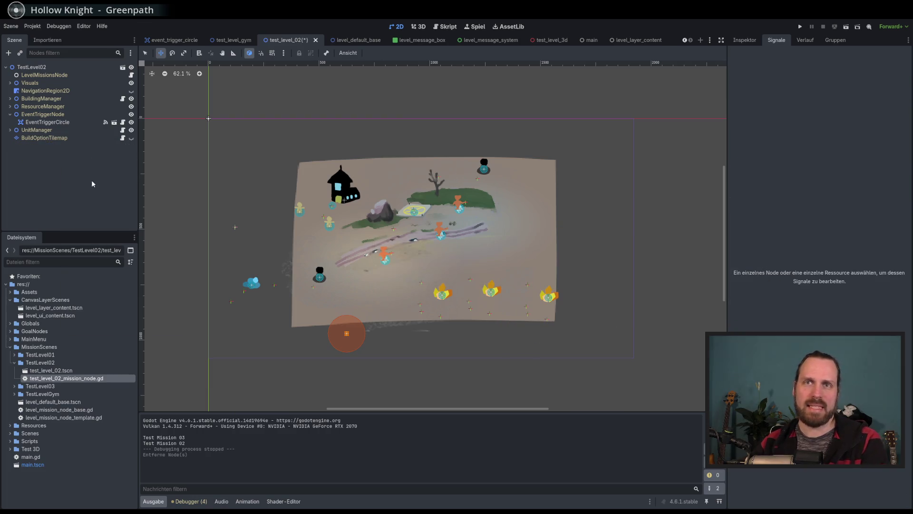
- Save TestLevel02 and switch to the test_level_3d scene tab
key("ctrl+s")
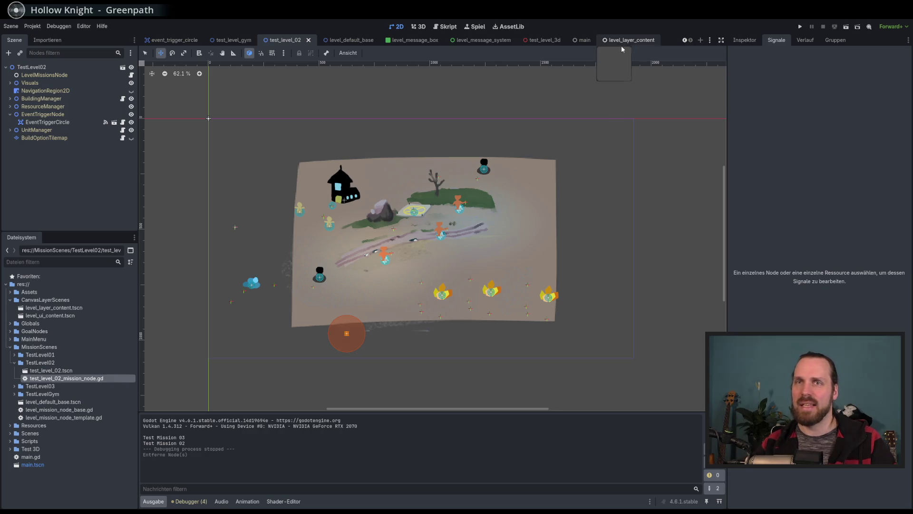
left_click(628, 40)
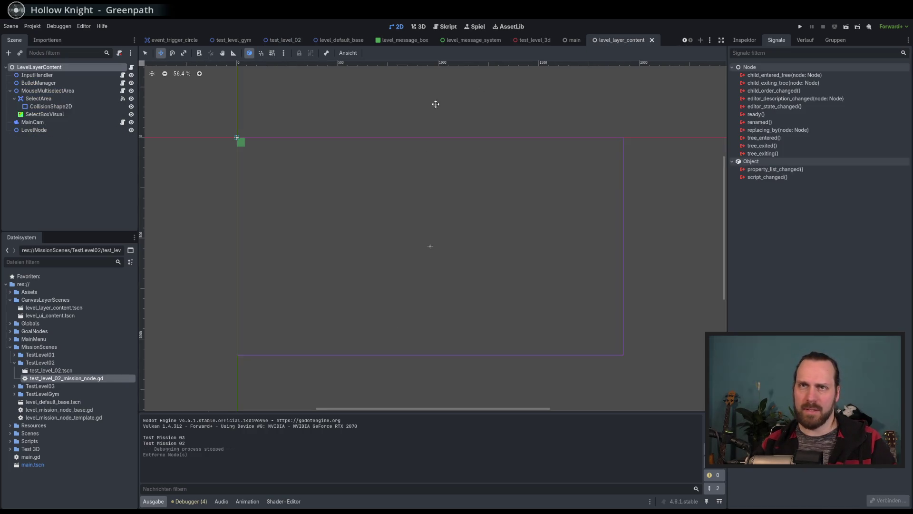
left_click(531, 40)
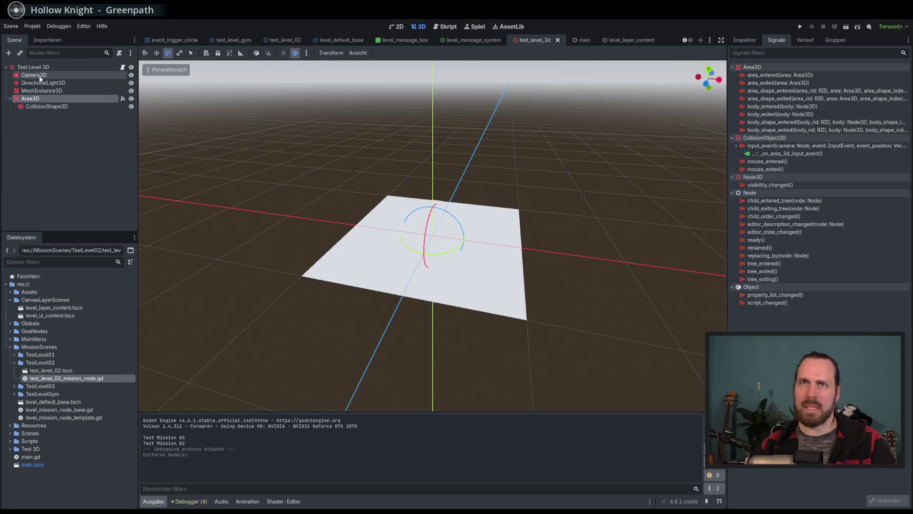
- Add a SubViewport node under the Test Level 3D root
left_click(34, 68)
left_click(8, 53)
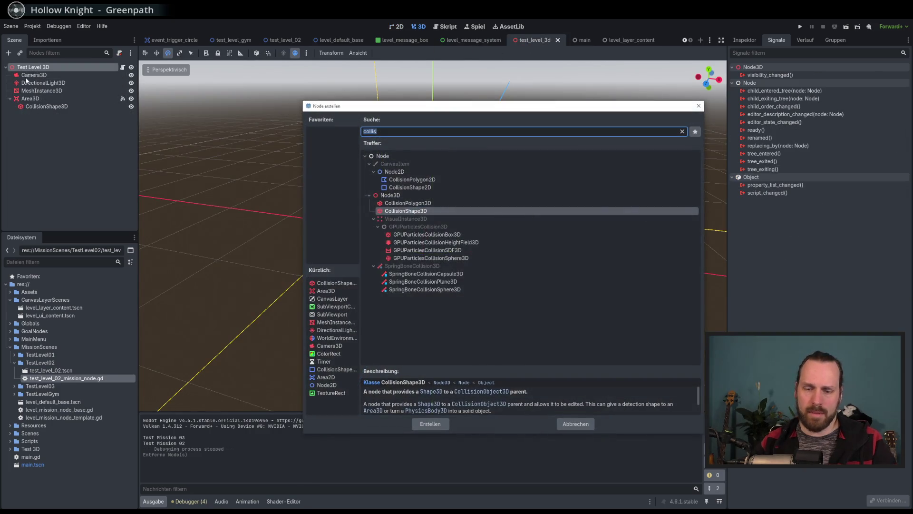
type("s")
key("BackSpace")
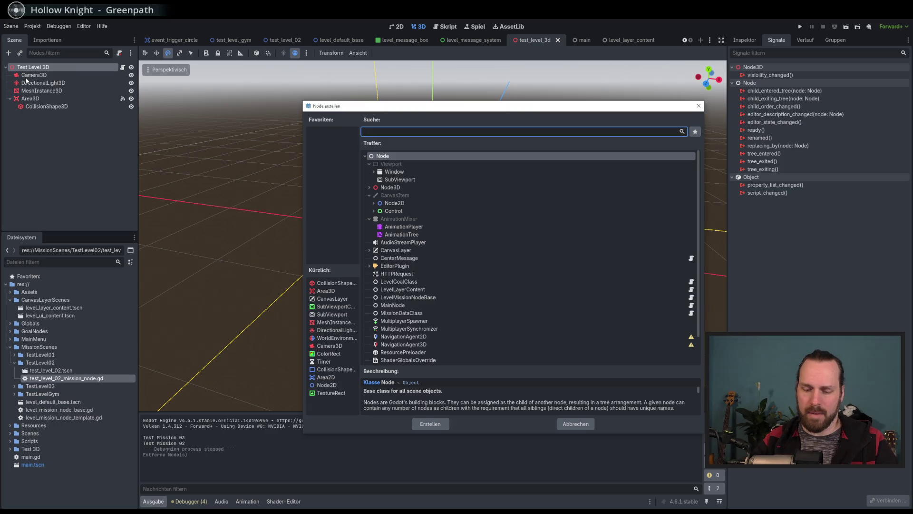
type("sub")
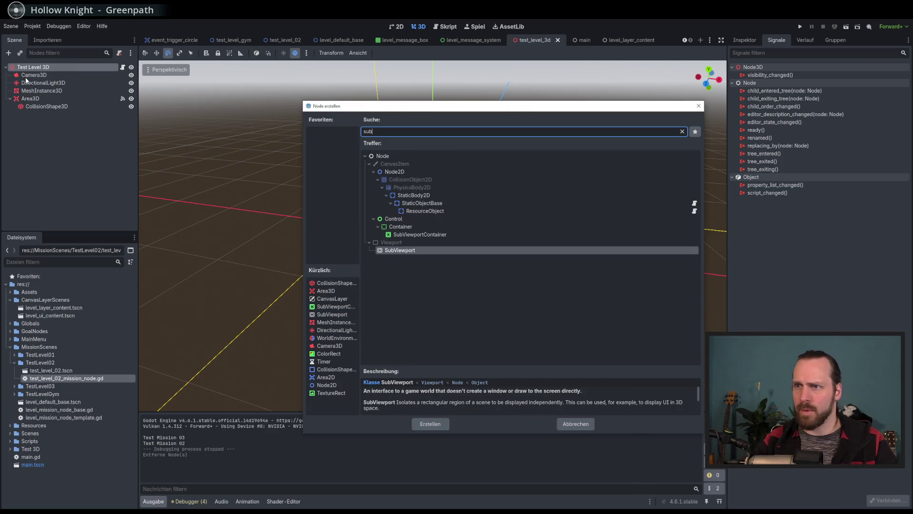
key("Return")
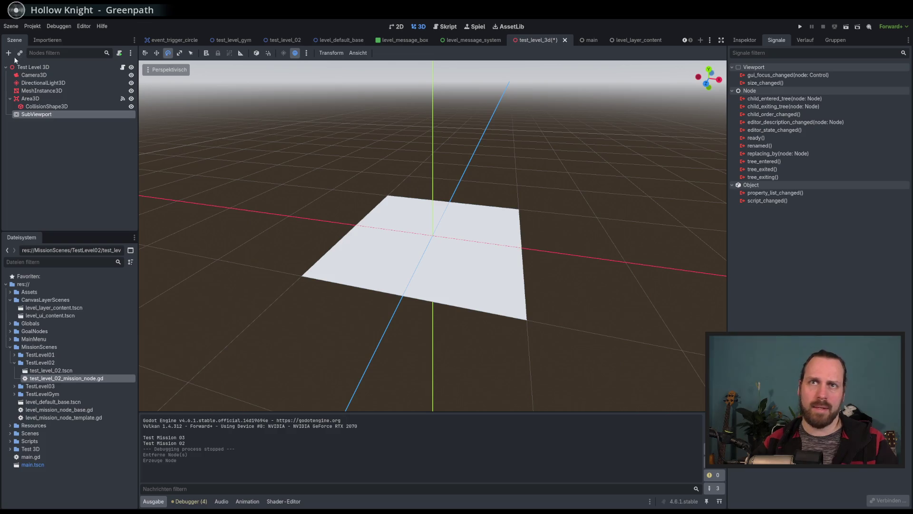
- Add a SubViewportContainer above the SubViewport and nest the SubViewport inside it
left_click(9, 54)
type("container")
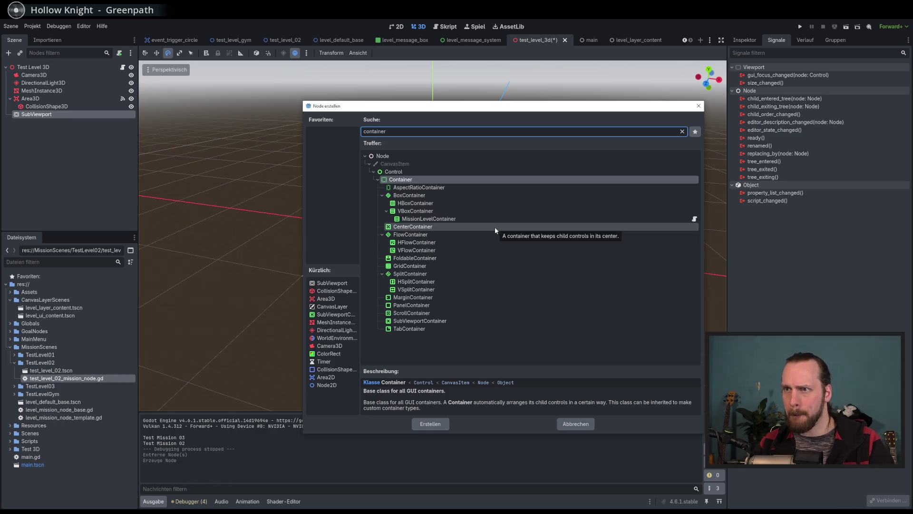
double_click(444, 321)
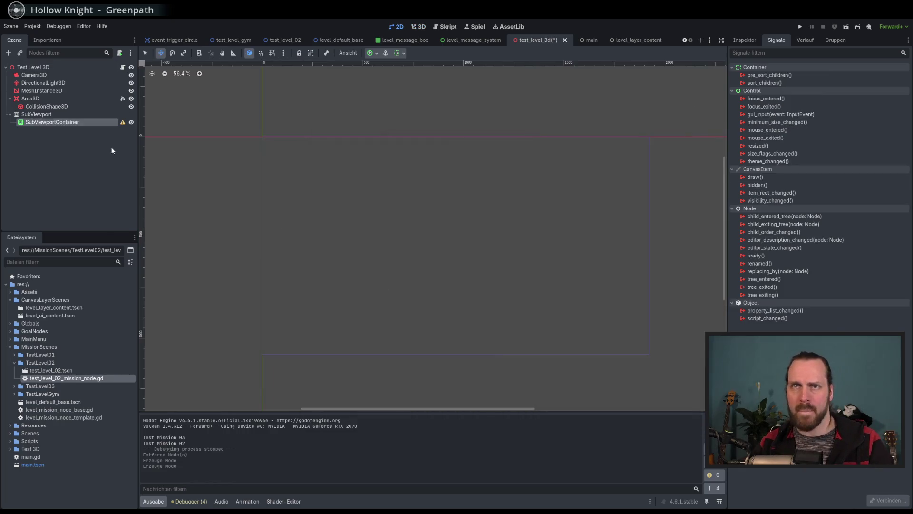
left_click_drag(34, 122, 35, 115)
double_click(35, 123)
key("Return")
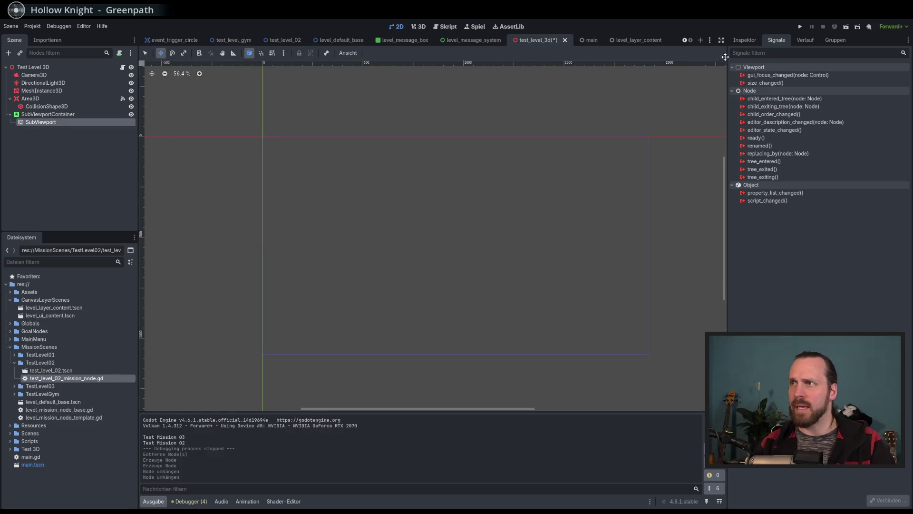
left_click(746, 41)
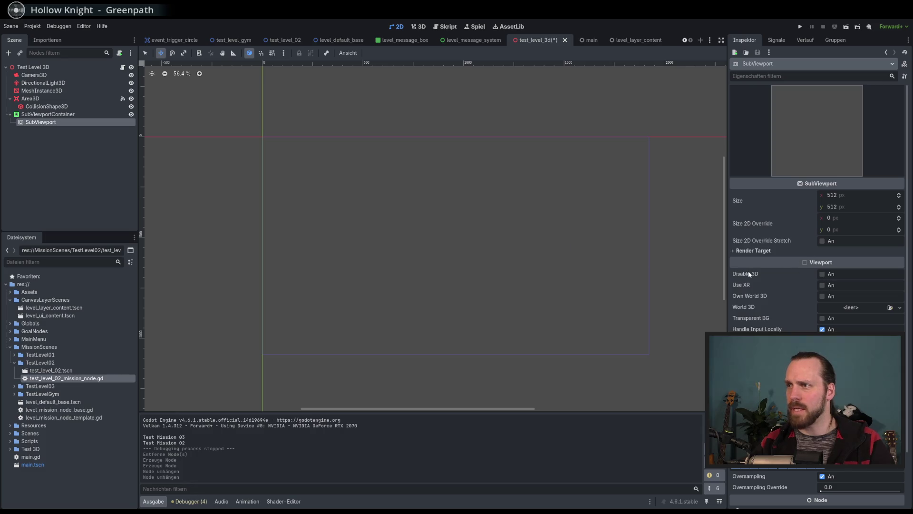
- Turn on Disable 3D in the SubViewport's Inspektor, keeping its 512 × 512 size
mouse_move(749, 272)
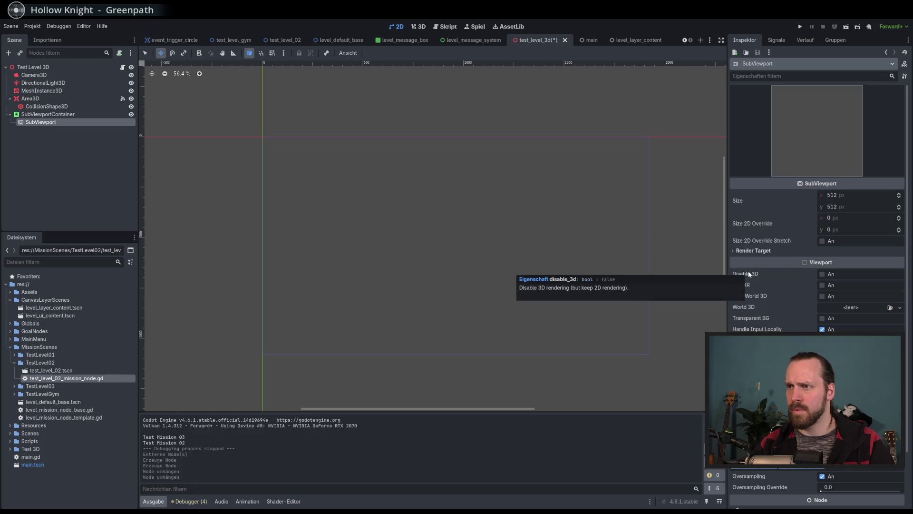
left_click(821, 274)
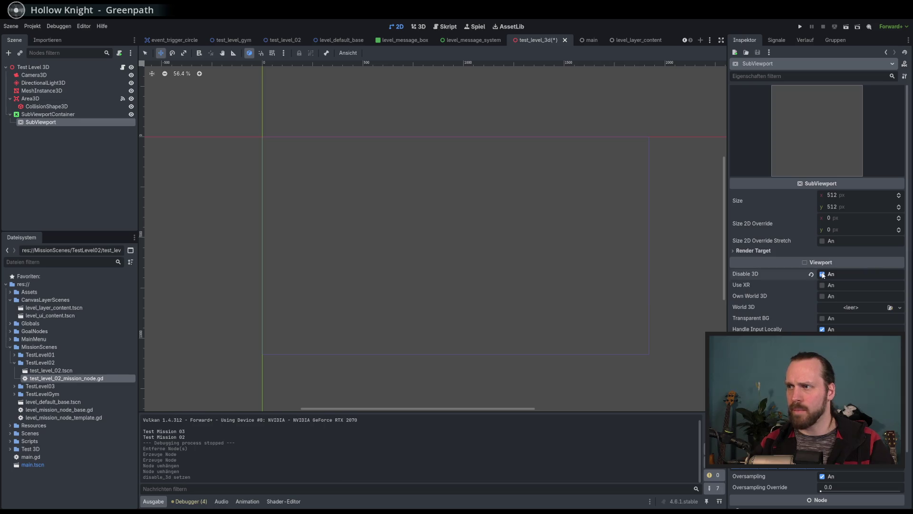
left_click(35, 132)
left_click(38, 123)
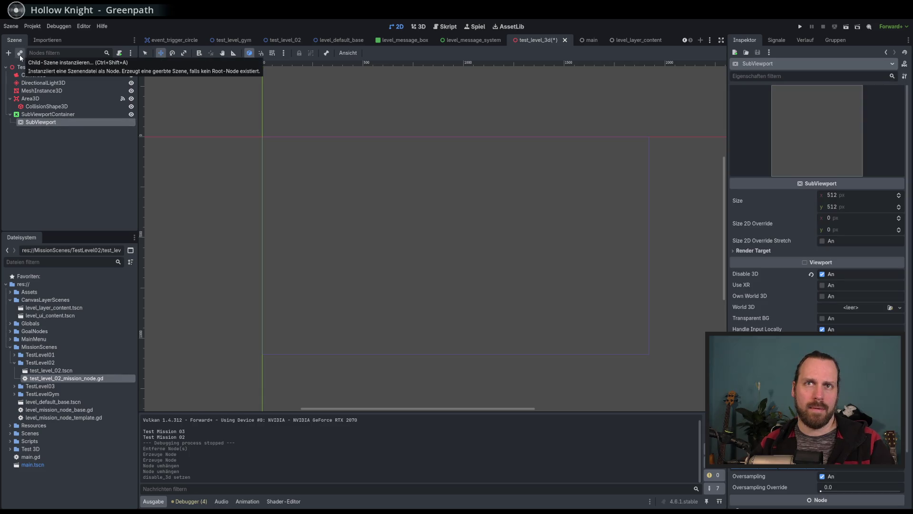
- Open and close the scene picker and add-node dialog for SubViewport without adding anything
left_click(20, 53)
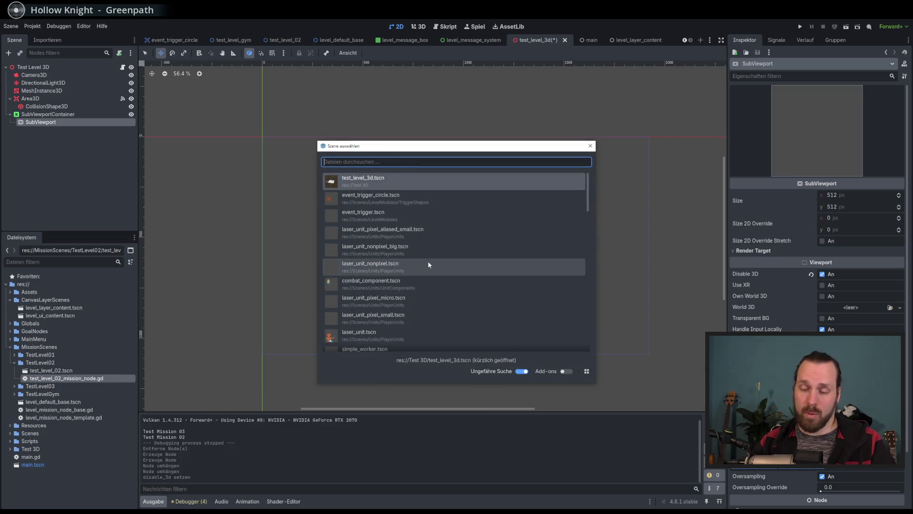
type("test")
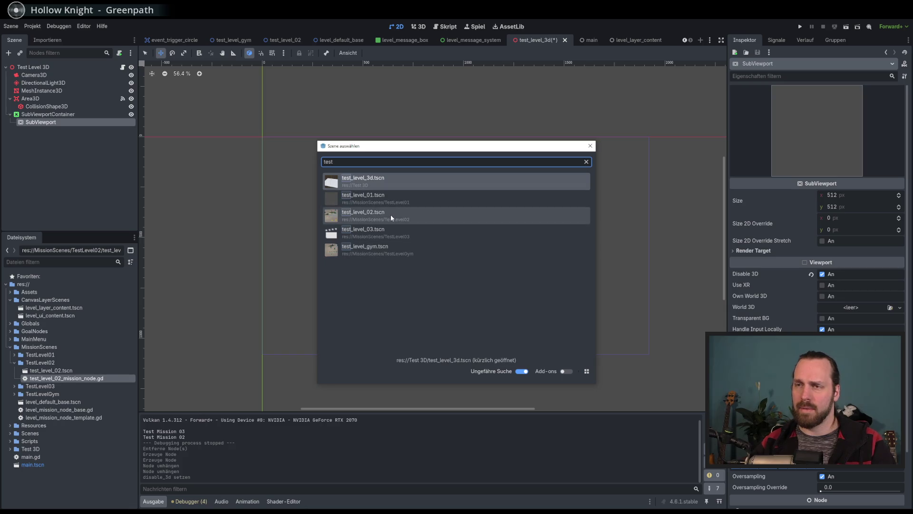
left_click(588, 146)
right_click(66, 122)
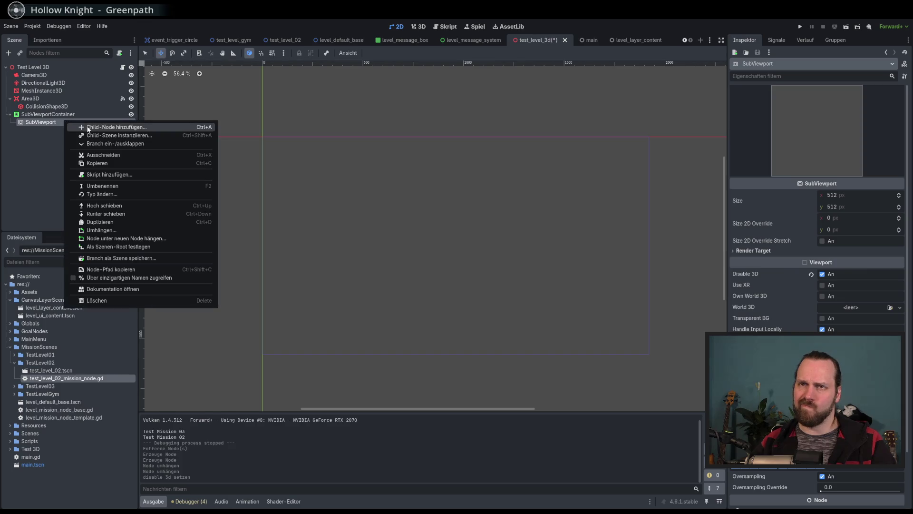
left_click(86, 127)
left_click(698, 106)
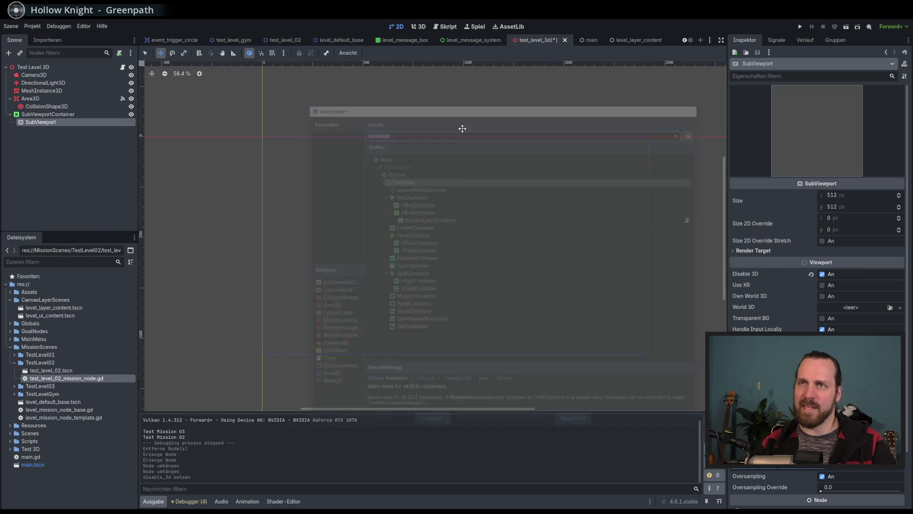
- Instance test_level_02.tscn as a child of the SubViewport via Child-Szene instanzieren
right_click(37, 122)
left_click(21, 137)
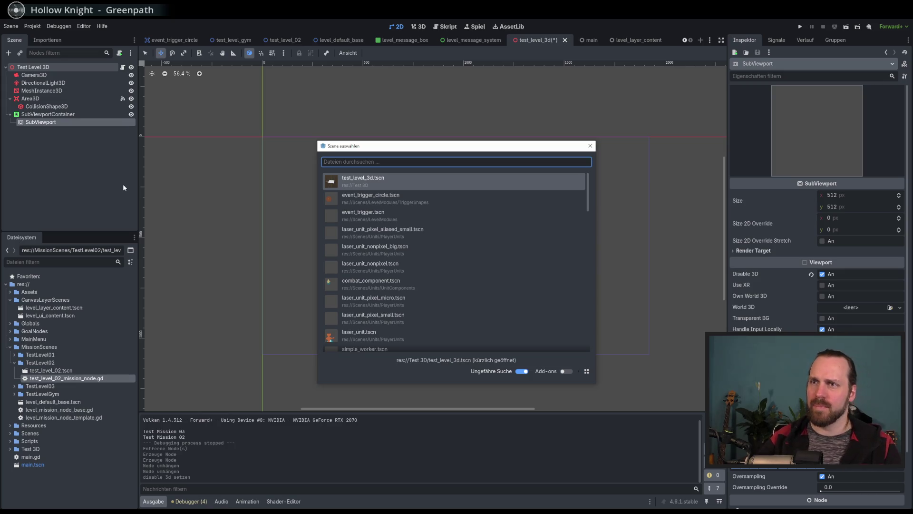
scroll(570, 216, "down", 10)
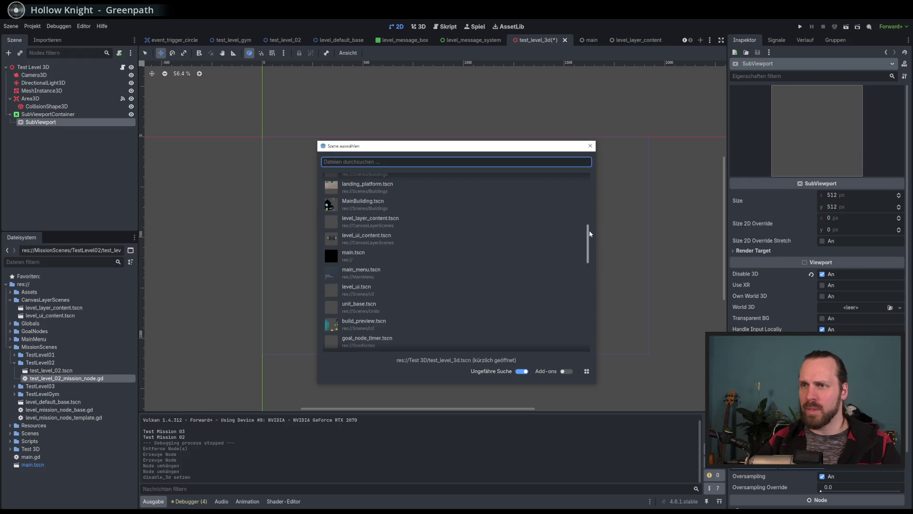
scroll(589, 230, "up", 3)
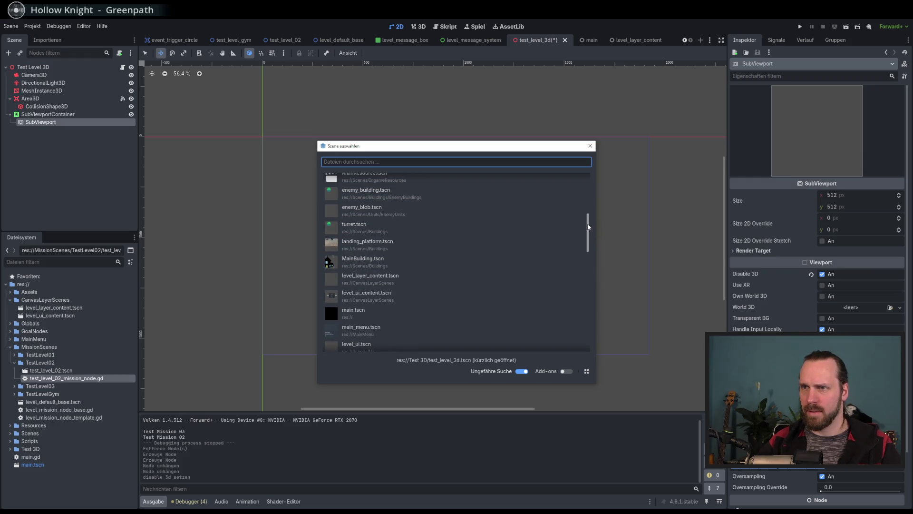
scroll(586, 233, "down", 6)
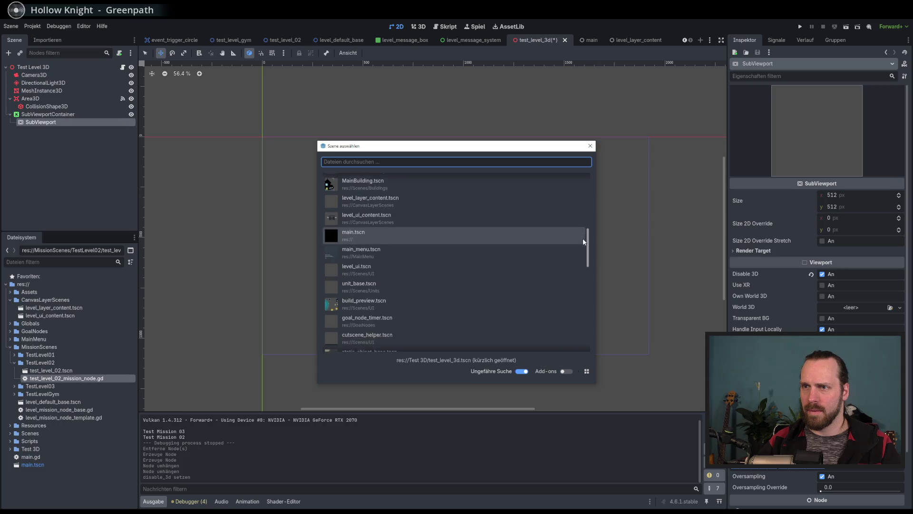
left_click_drag(583, 247, 584, 285)
scroll(576, 267, "down", 7)
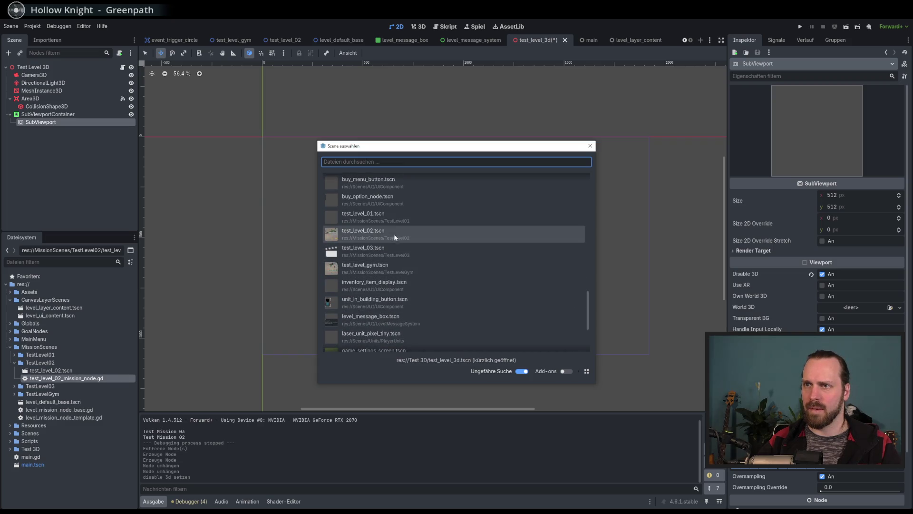
double_click(406, 236)
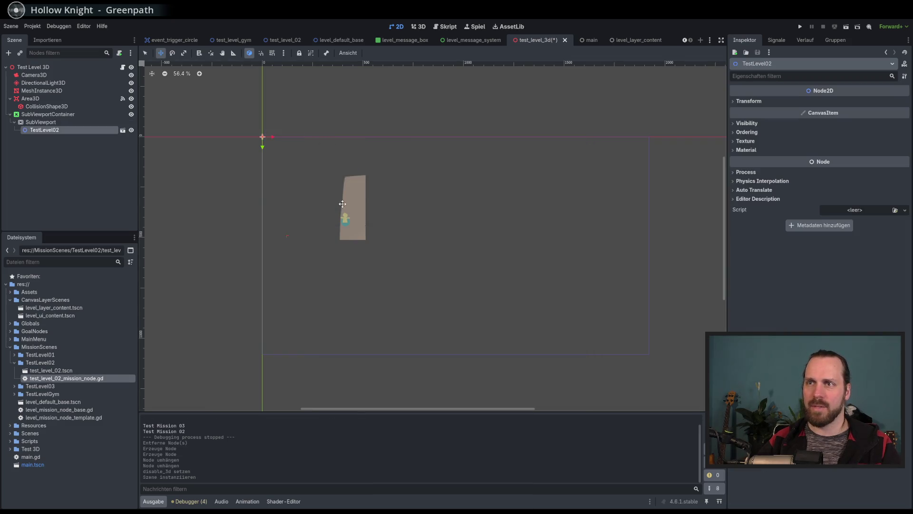
- Check TestLevel02's Transform shows position 0, 0 and scale 1, then select SubViewport
left_click(759, 103)
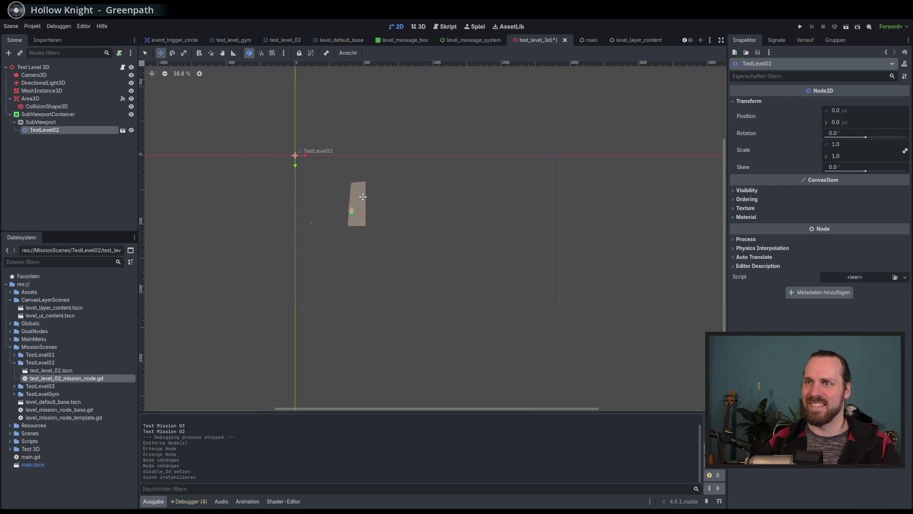
scroll(313, 182, "up", 3)
scroll(313, 182, "down", 1)
left_click(40, 122)
left_click(44, 130)
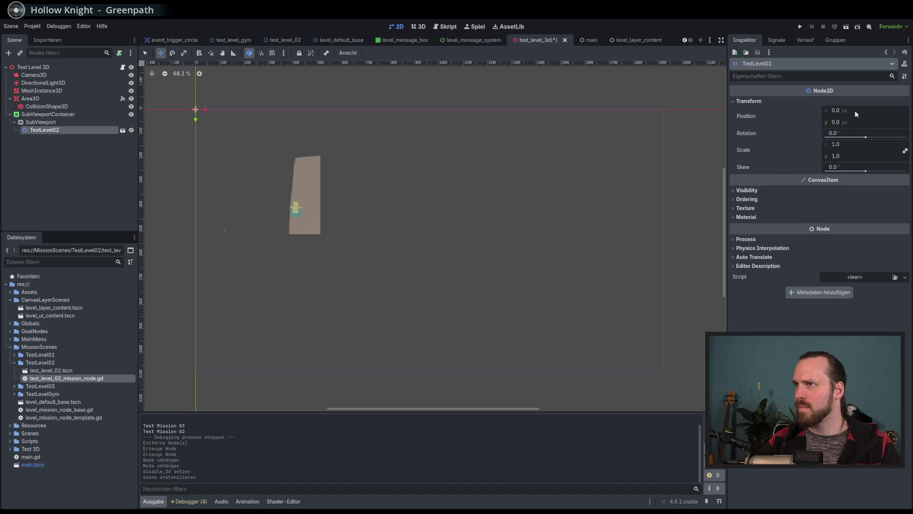
left_click(41, 122)
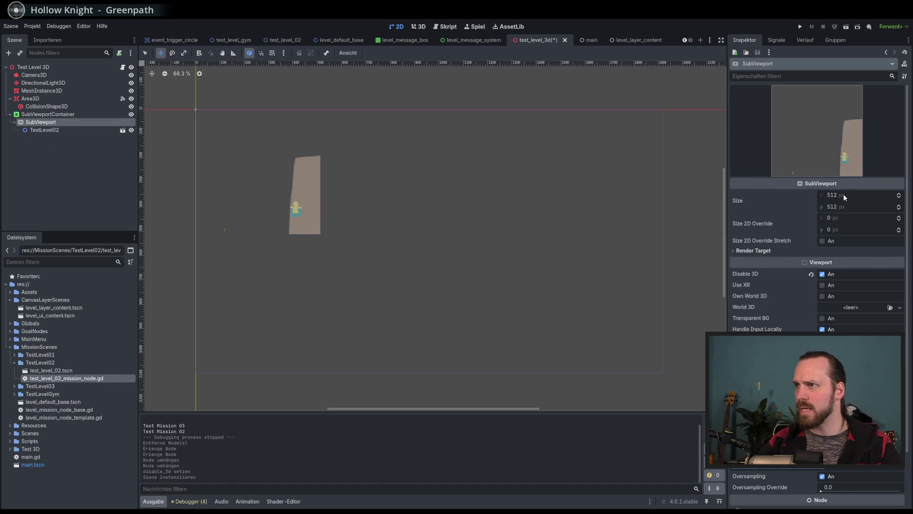
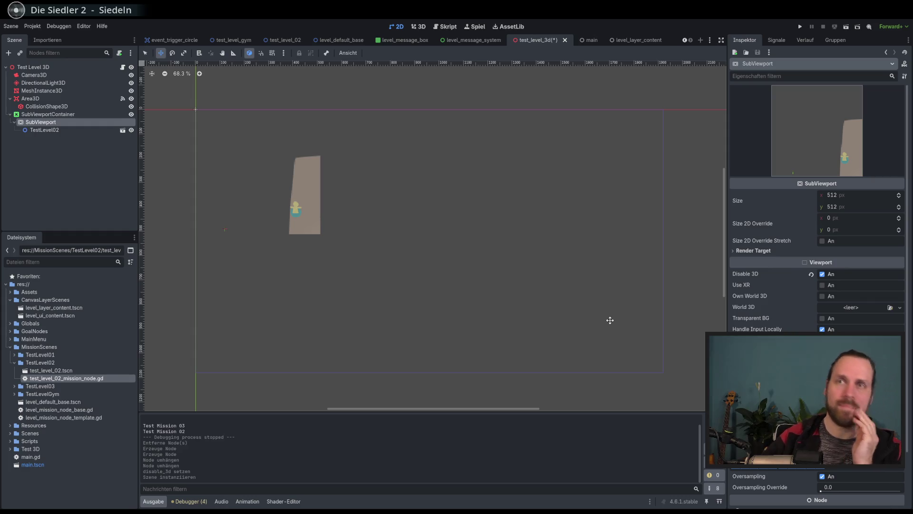
- Delete the SubViewportContainer and its children from test_level_3d and save the scene
left_click(78, 142)
left_click(48, 114)
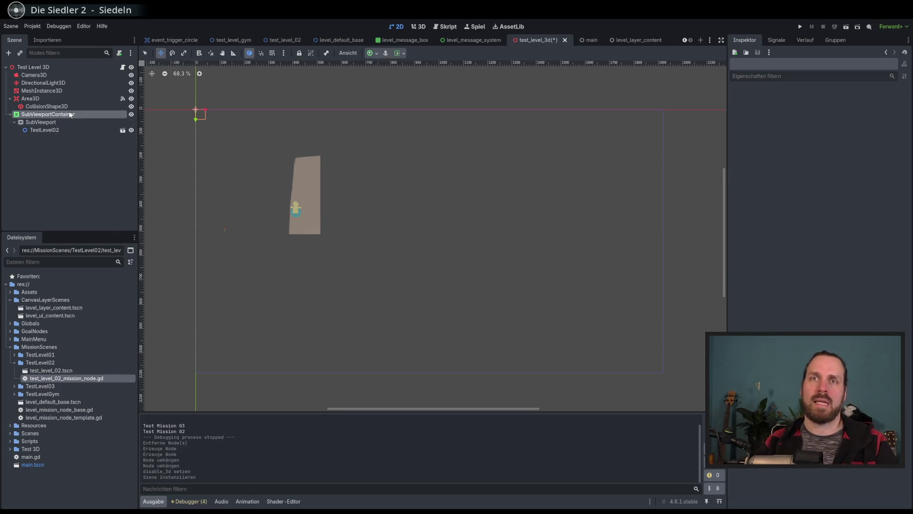
key("Delete")
key("Return")
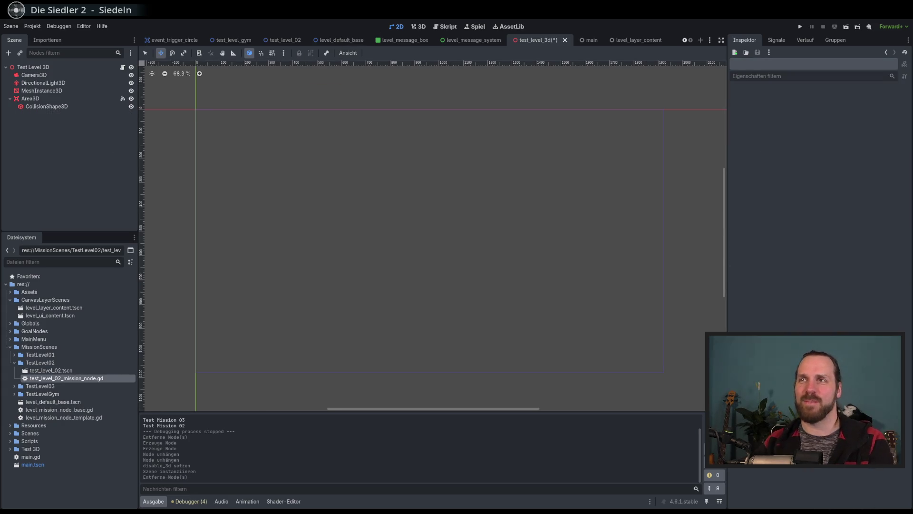
key("ctrl+s")
- Undo the viewport removal in test_level_02, select the SubViewport, and run the project
left_click(284, 40)
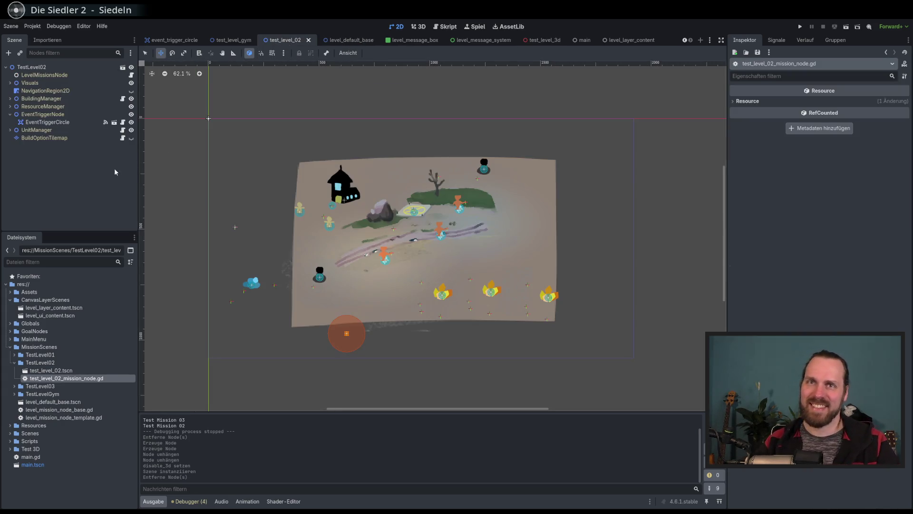
key("ctrl+z")
left_click(57, 161)
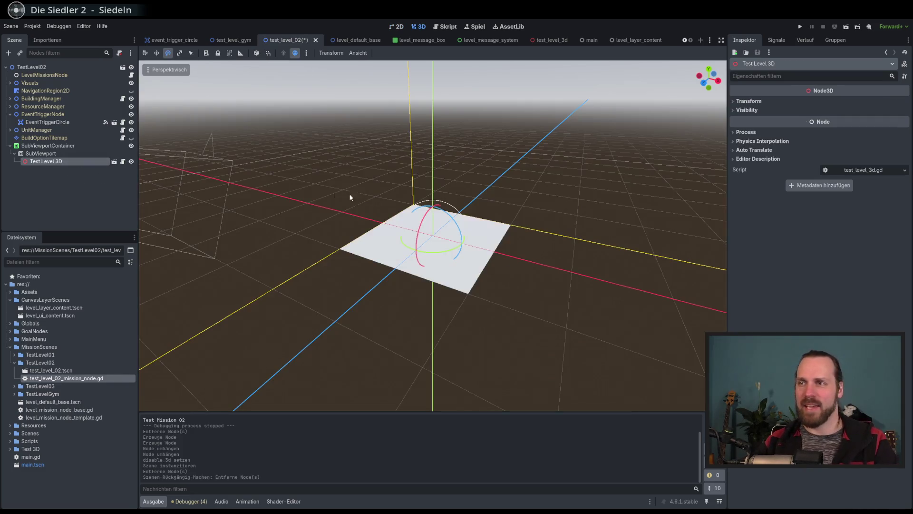
left_click(45, 145)
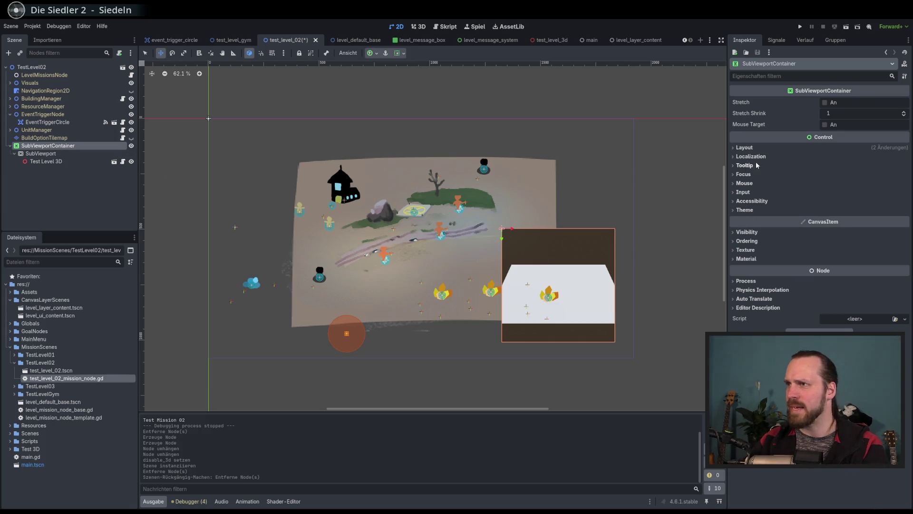
left_click(41, 153)
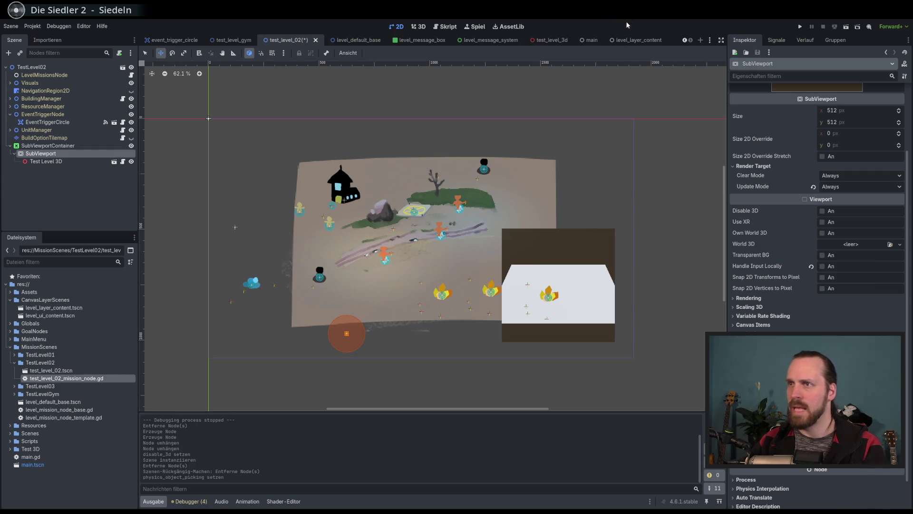
key("F5")
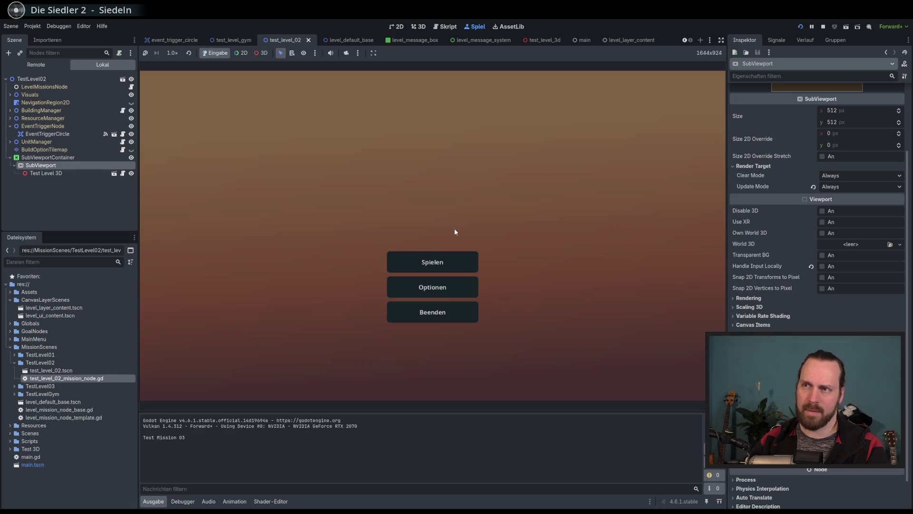
- Start Test Mission 02 from Spielen, click the yellow unit to log coordinates, then stop the game
left_click(441, 264)
left_click(281, 179)
left_click(498, 354)
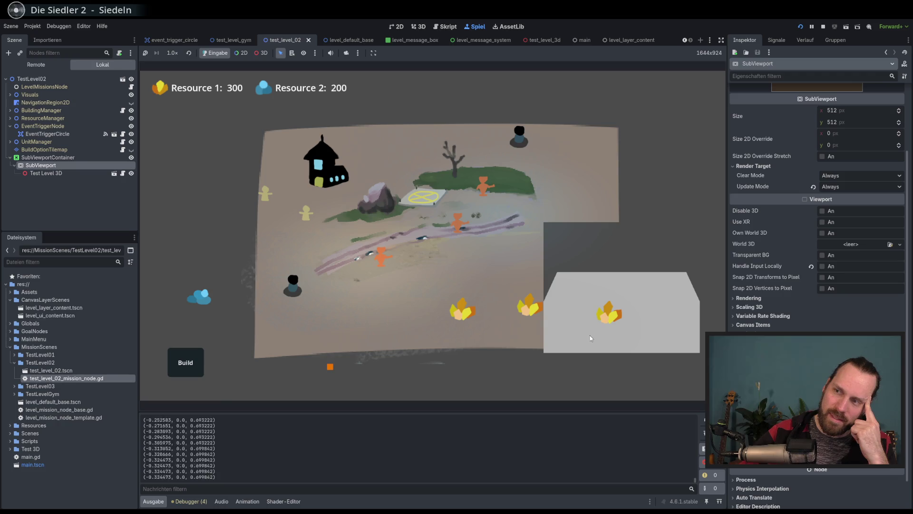
left_click(307, 213)
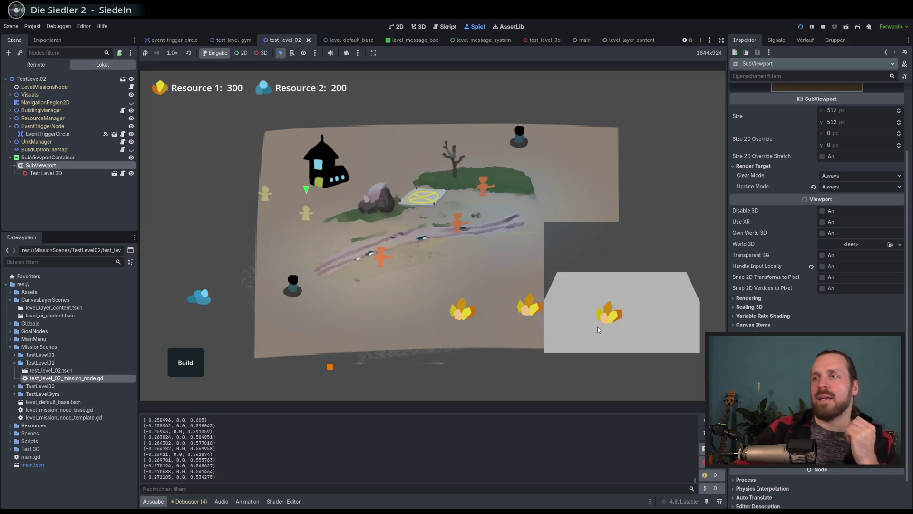
key("F8")
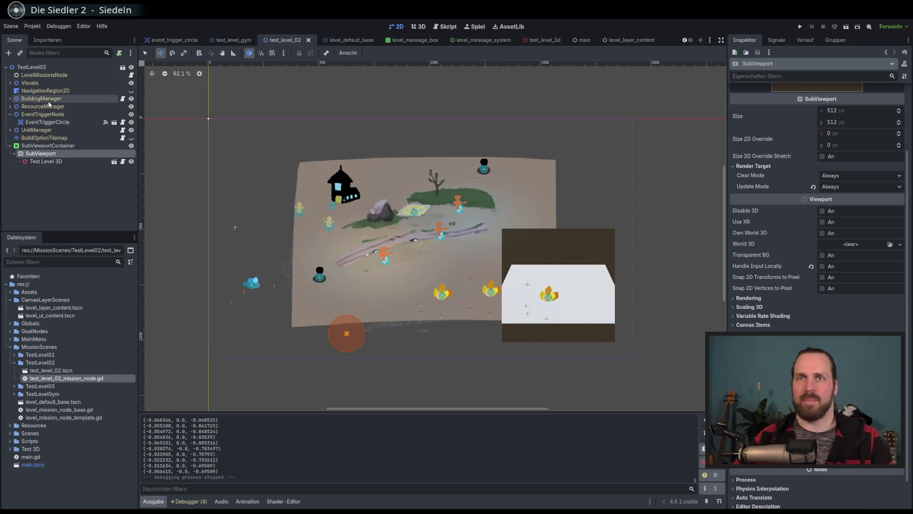
- Set the SubViewport size to 640 × 360 (16*40 by 9*40) in the Inspector
left_click(48, 145)
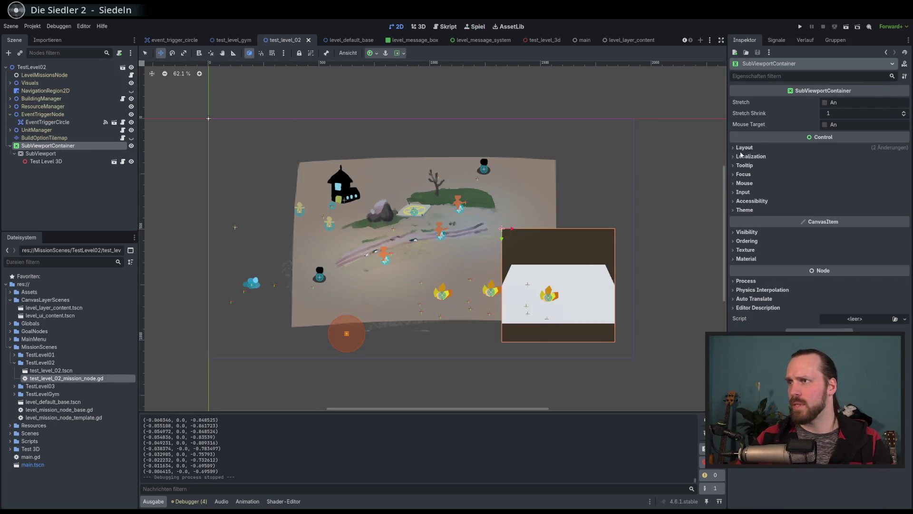
left_click(743, 148)
left_click(744, 147)
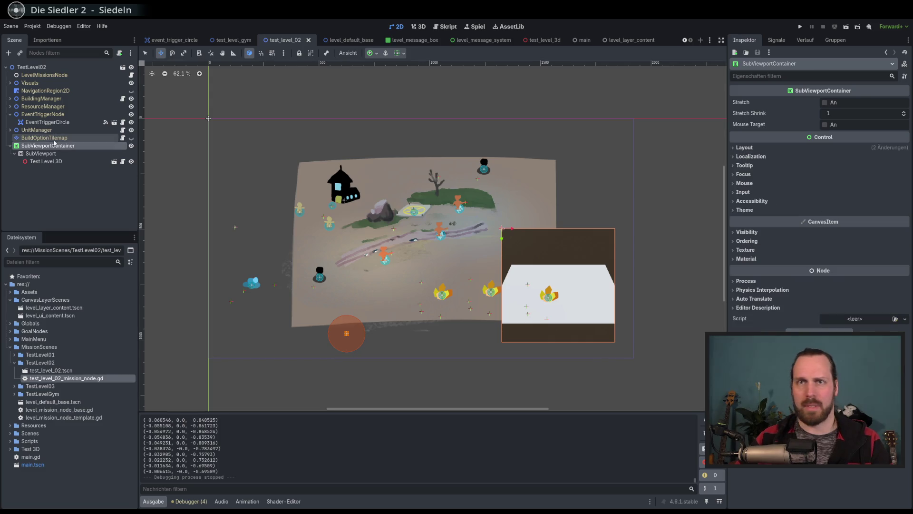
left_click(119, 153)
left_click(858, 111)
type("16*")
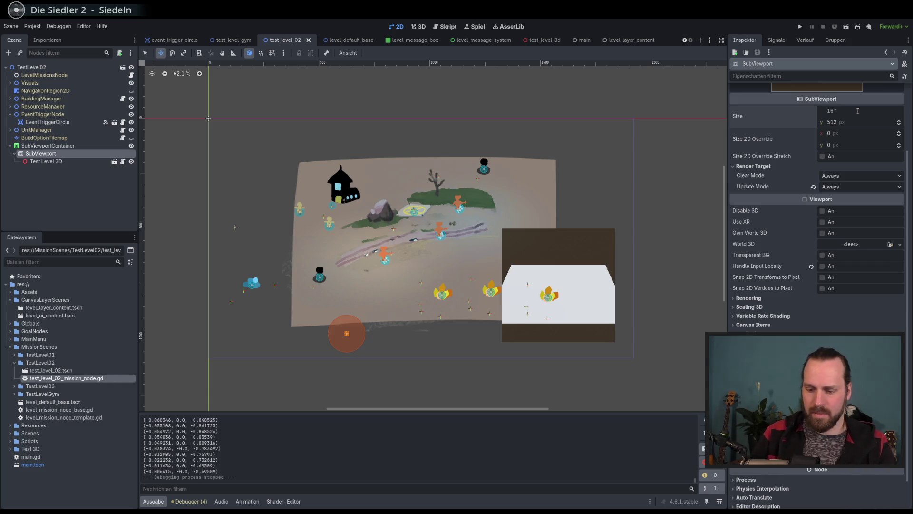
type("50")
key("Return")
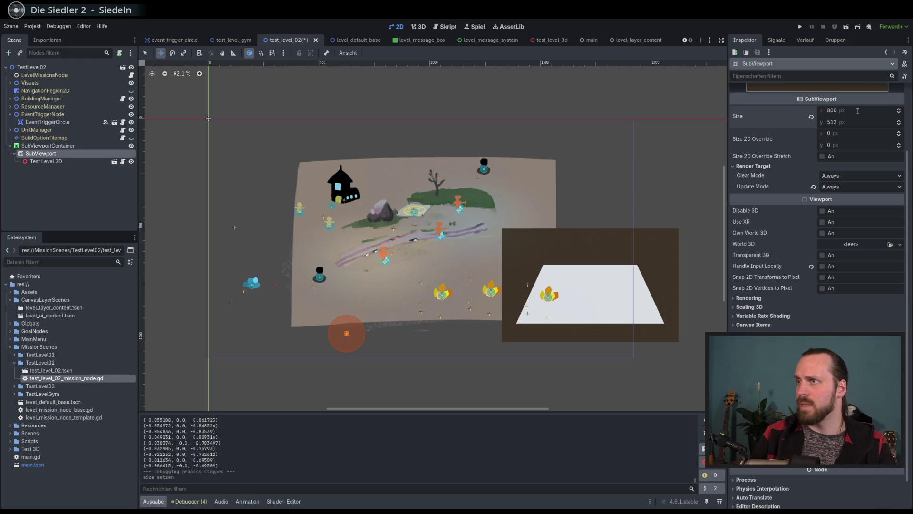
left_click(859, 111)
type("16*40")
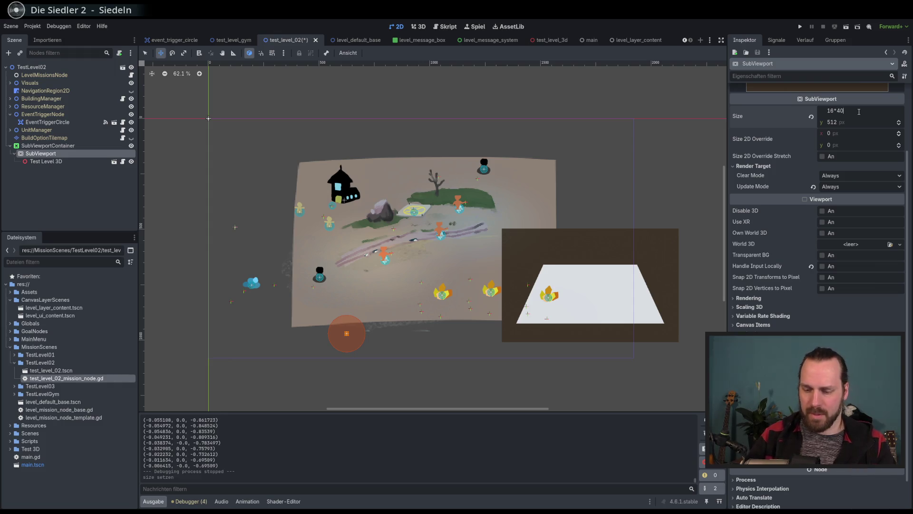
key("Return")
left_click(857, 122)
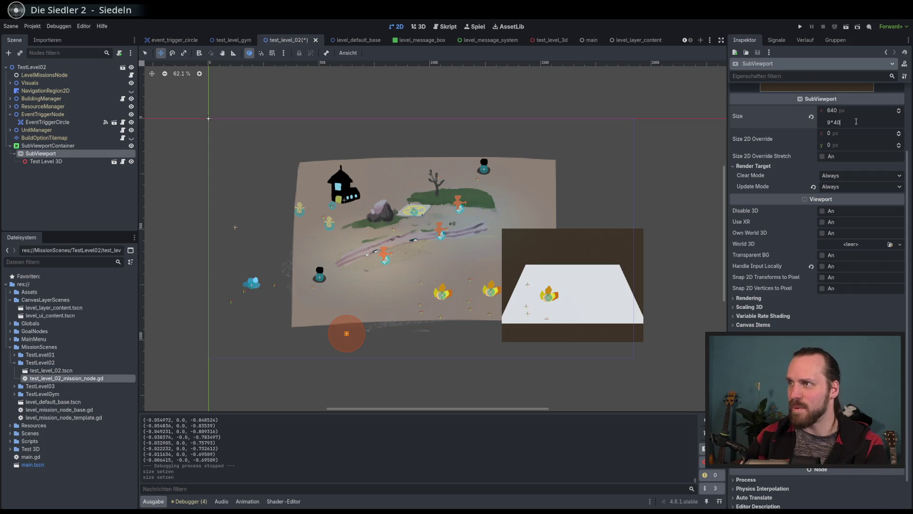
key("Return")
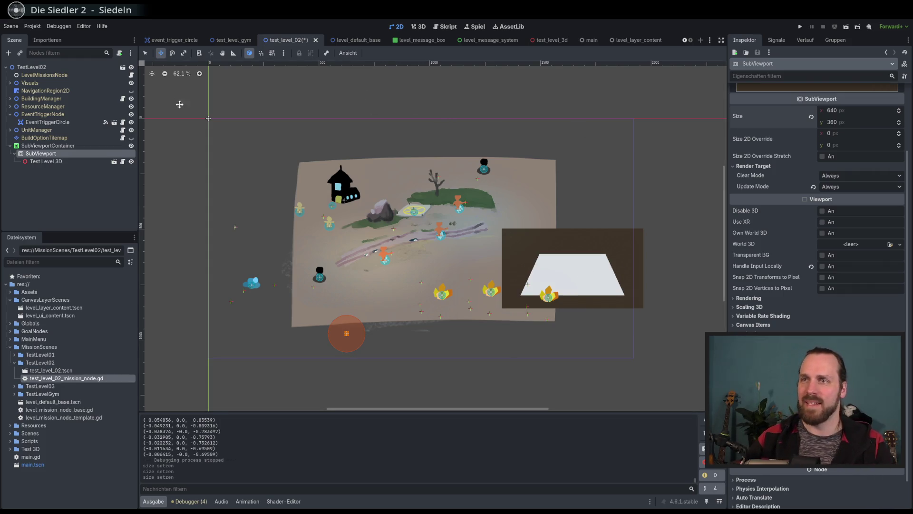
- Drag the SubViewportContainer down and left in the level, then open test_level_3d
left_click(71, 146)
mouse_move(596, 276)
left_mouse_down()
mouse_move(569, 288)
mouse_move(571, 327)
mouse_move(574, 318)
left_mouse_up()
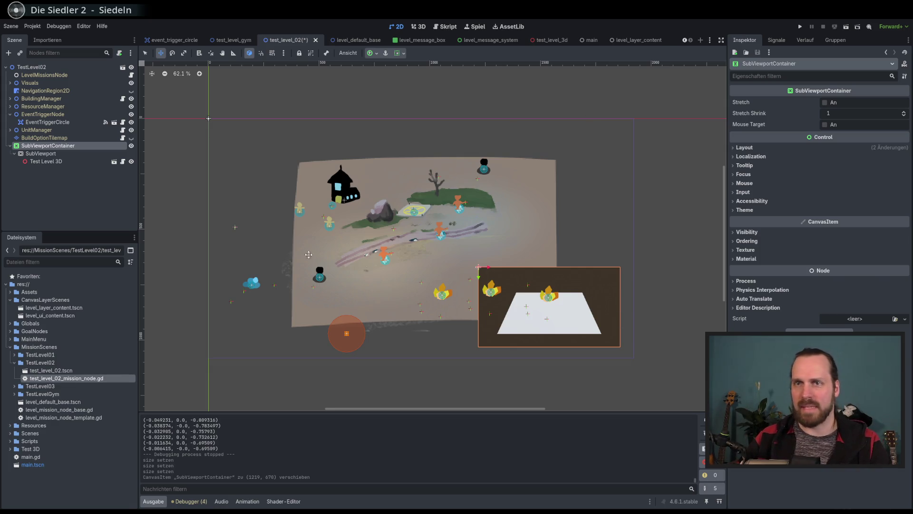
left_click(52, 154)
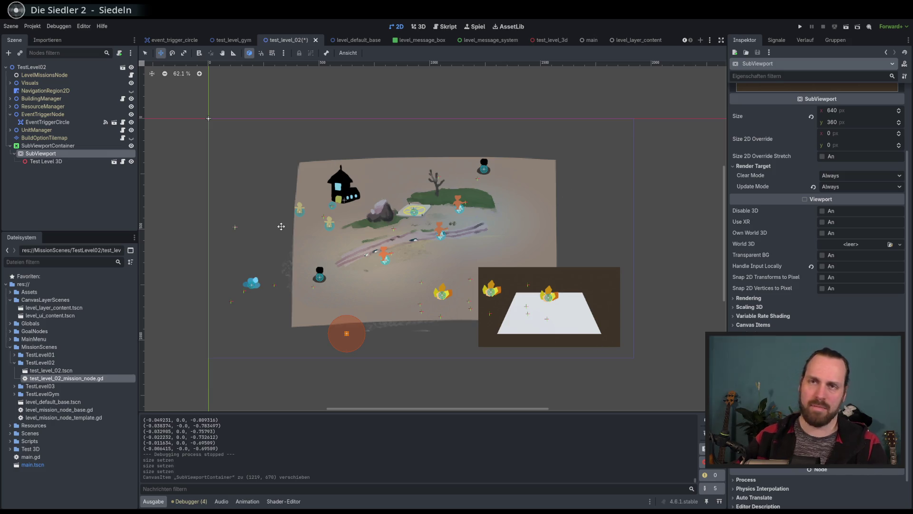
double_click(60, 162)
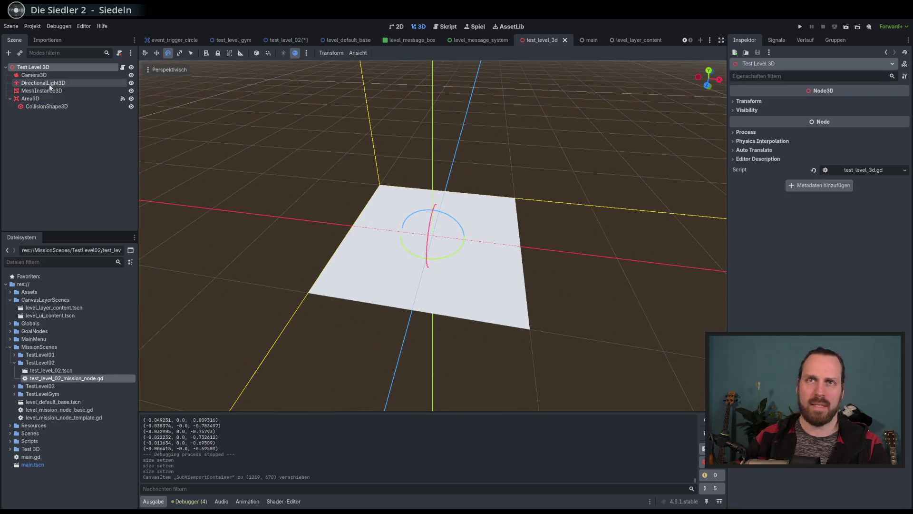
- Resize the Area3D's CollisionShape3D box to 16 m wide and 9 m deep
left_click(42, 83)
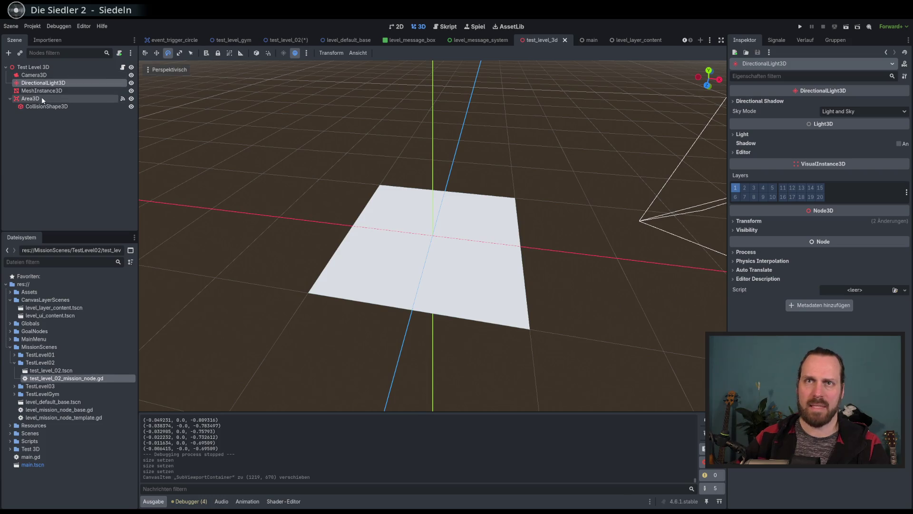
left_click(41, 97)
left_click(44, 107)
left_click(760, 125)
type("16")
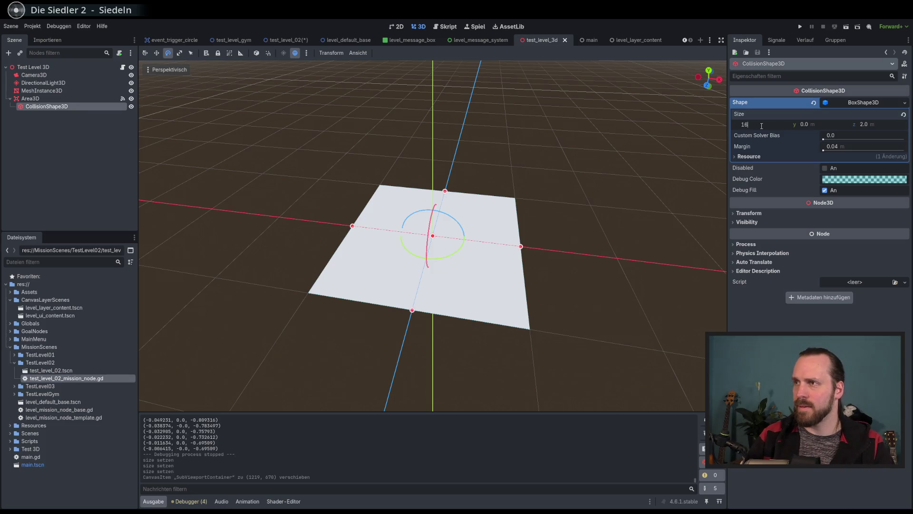
key("Return")
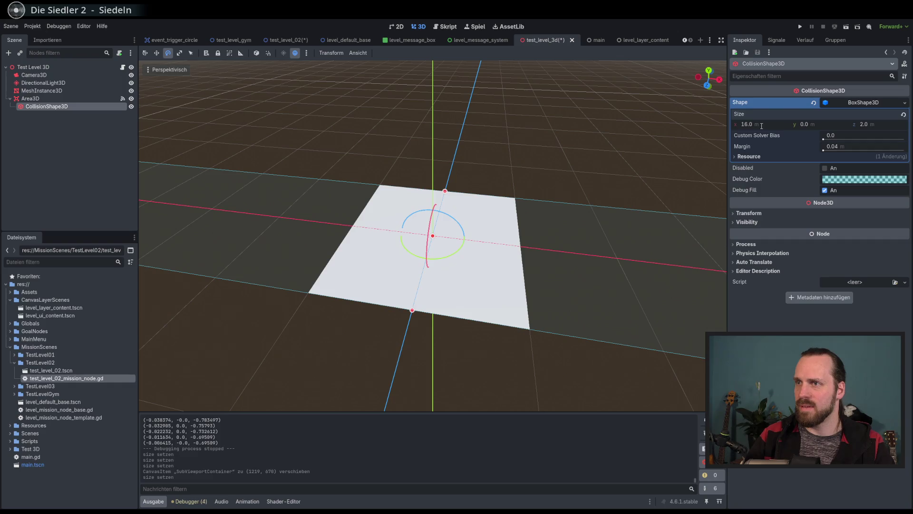
scroll(476, 214, "down", 3)
left_click(755, 125)
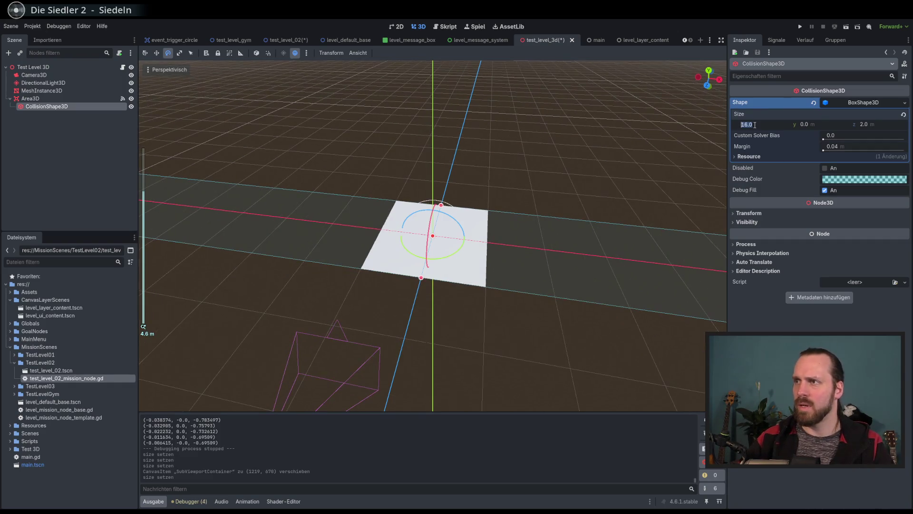
scroll(515, 250, "down", 8)
left_click(871, 126)
type("9")
key("Return")
scroll(570, 158, "down", 5)
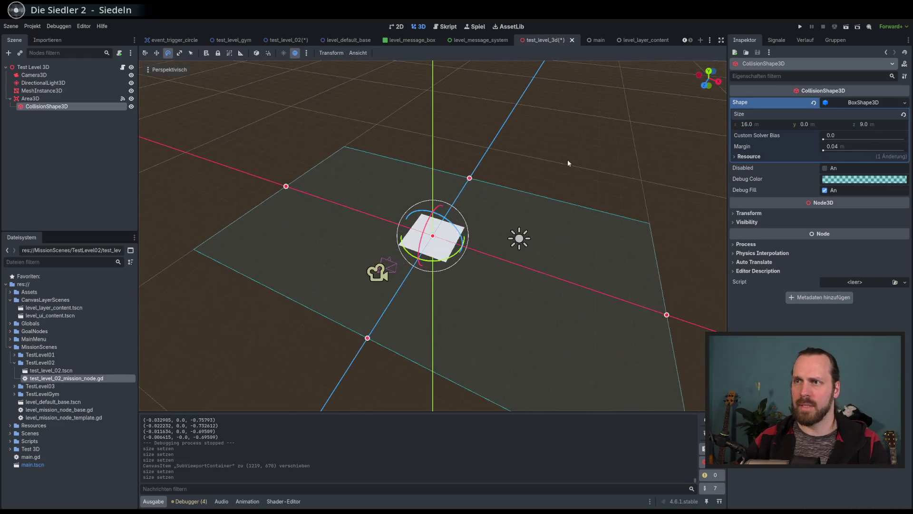
- Set the MeshInstance3D plane mesh to 16 × 9 m and save the scene
left_click(61, 91)
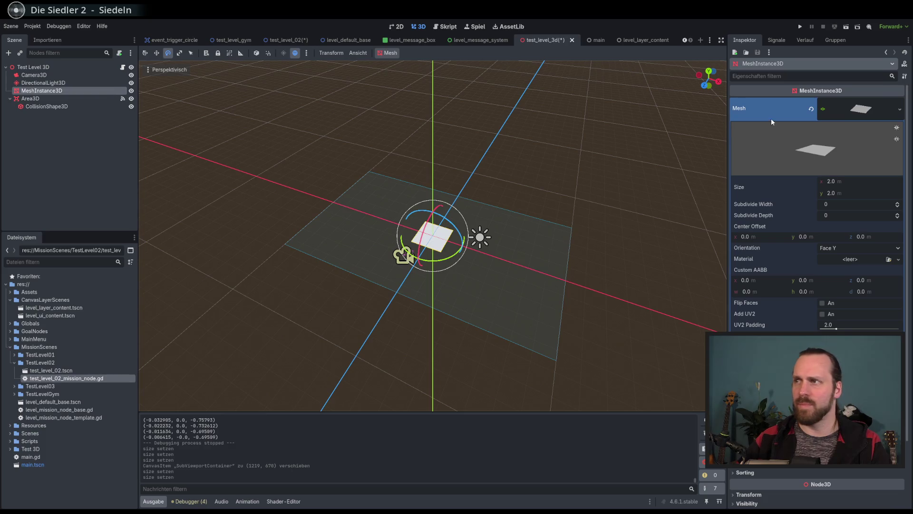
left_click(847, 180)
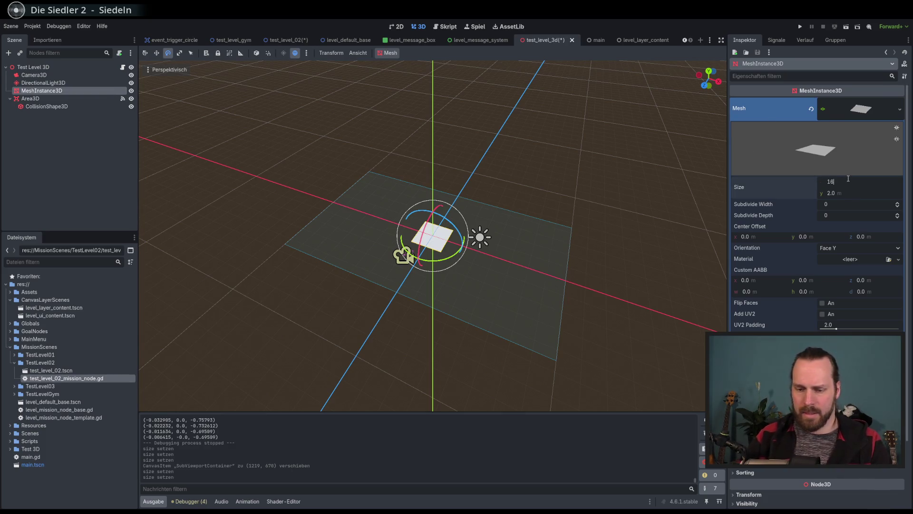
key("Return")
type("9")
key("Return")
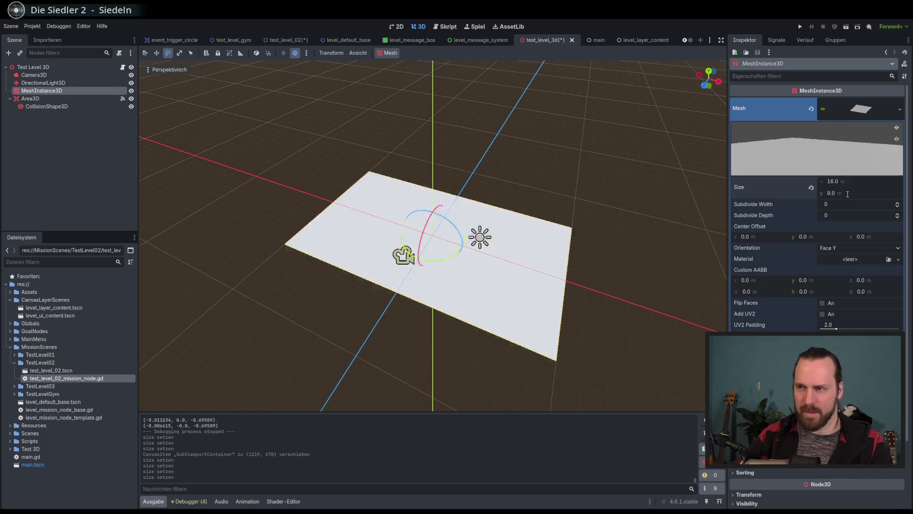
key("ctrl+s")
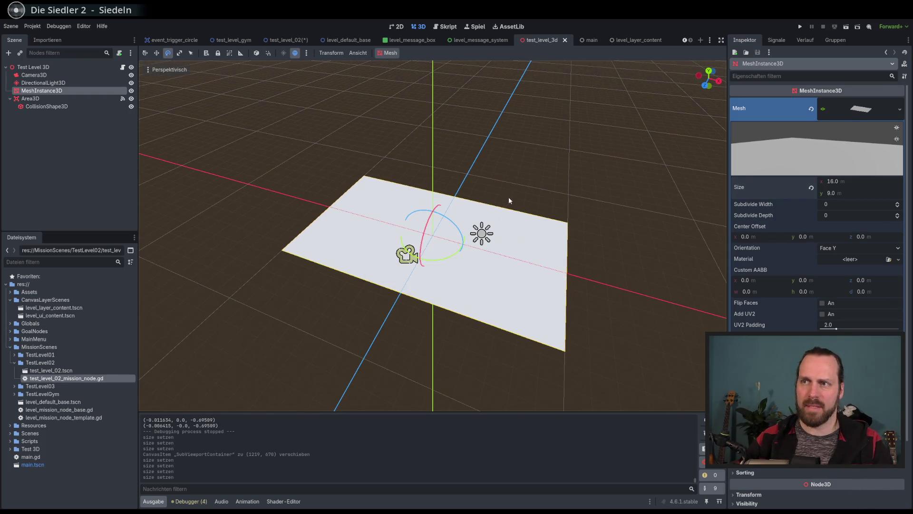
- Orbit around the enlarged plane and show the Camera3D node's properties
left_click_drag(509, 197, 515, 194)
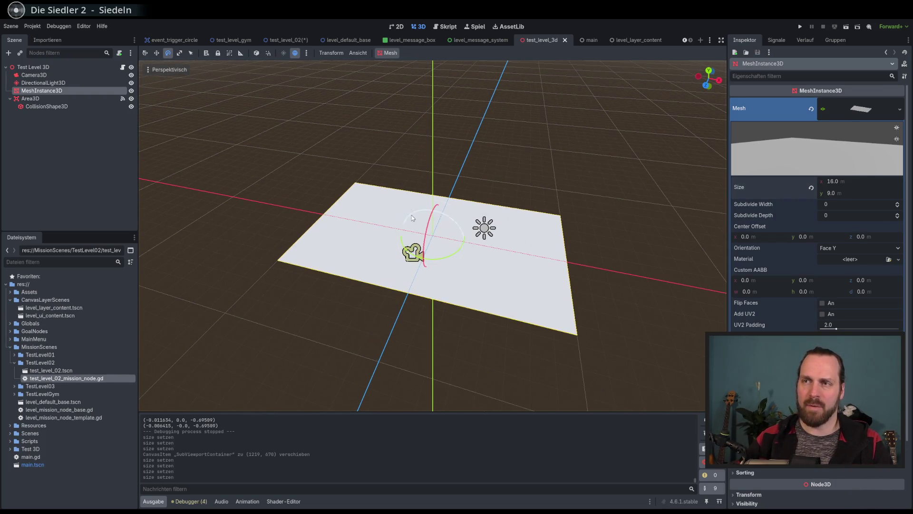
left_click_drag(364, 227, 355, 218)
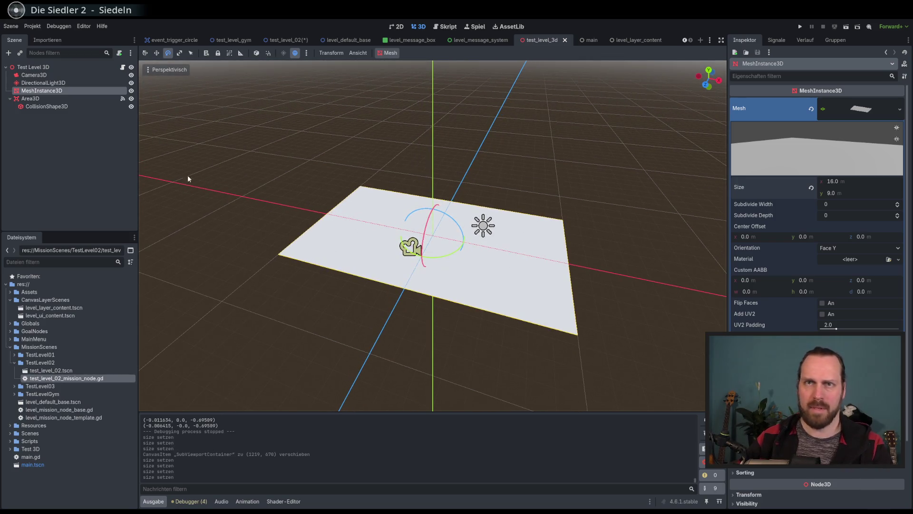
left_click_drag(177, 108, 283, 146)
left_click(64, 76)
mouse_move(190, 138)
left_mouse_down()
mouse_move(280, 182)
mouse_move(255, 172)
left_mouse_up()
scroll(265, 159, "up", 4)
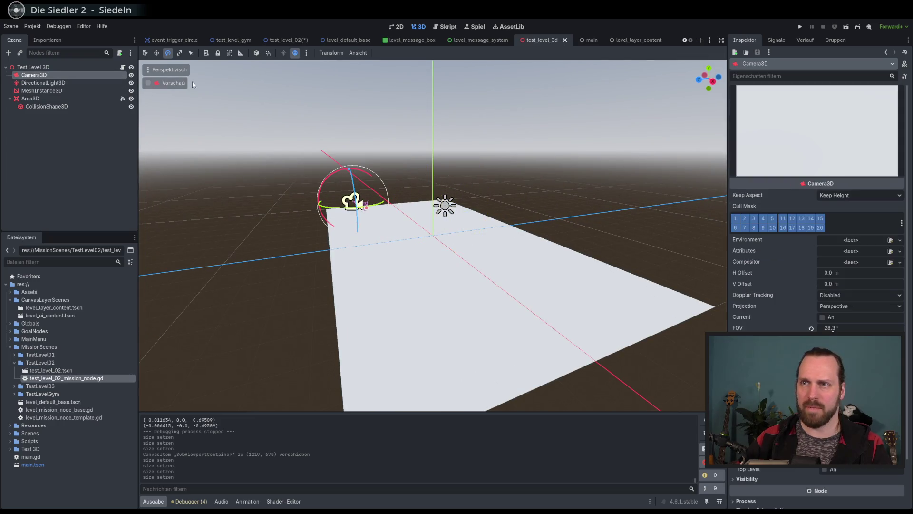
- Drag the Camera3D left and farther back so its preview frames the whole plane, then save
mouse_move(285, 143)
left_mouse_down()
mouse_move(349, 201)
mouse_move(185, 106)
left_mouse_up()
scroll(349, 200, "up", 3)
scroll(350, 201, "down", 5)
key("q")
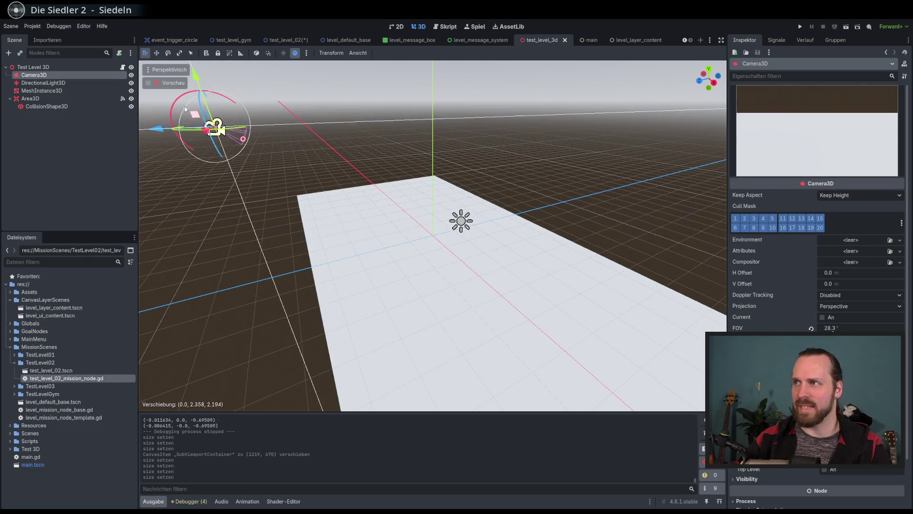
scroll(278, 194, "down", 5)
mouse_move(329, 184)
left_mouse_down()
mouse_move(271, 153)
mouse_move(183, 147)
mouse_move(302, 198)
mouse_move(194, 163)
left_mouse_up()
scroll(184, 147, "down", 4)
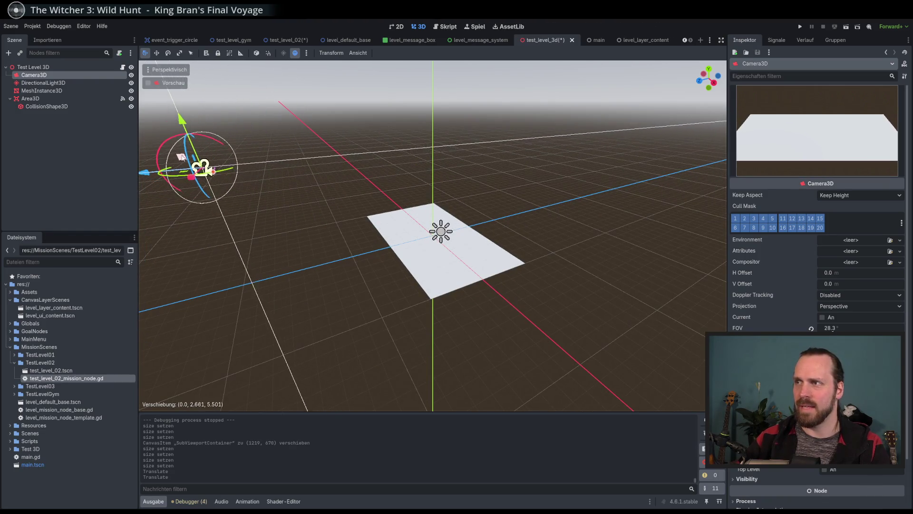
scroll(193, 163, "down", 4)
mouse_move(285, 204)
left_mouse_down()
mouse_move(291, 193)
mouse_move(228, 168)
mouse_move(243, 172)
left_mouse_up()
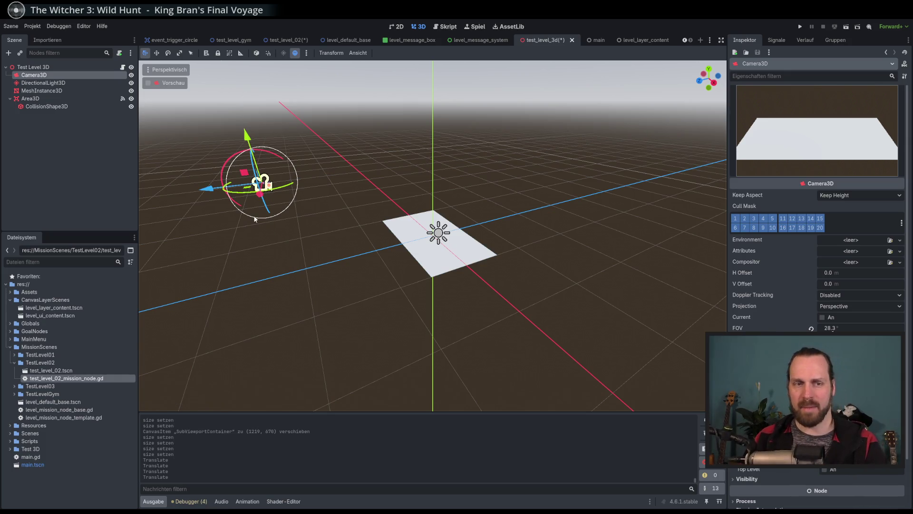
key("ctrl+s")
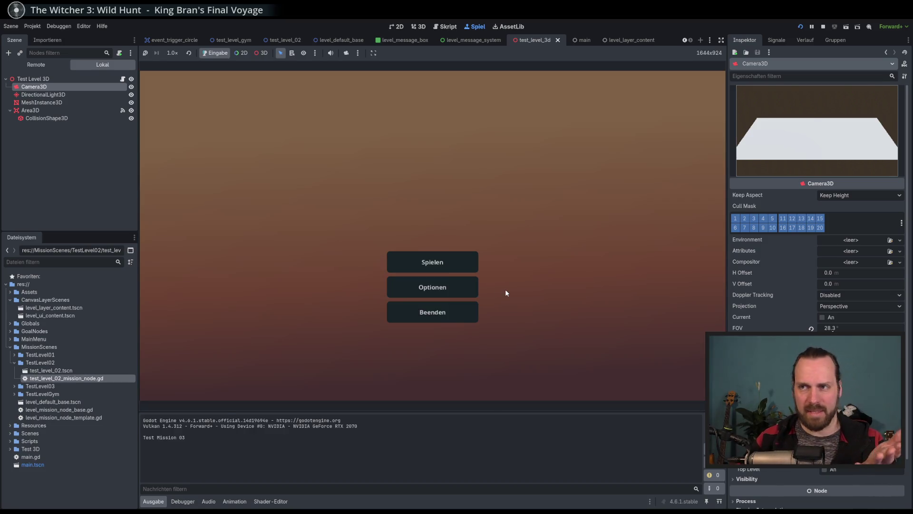
- Launch Test Mission 02, click the resized 3D plane to log coordinates, then stop the game
left_click(442, 261)
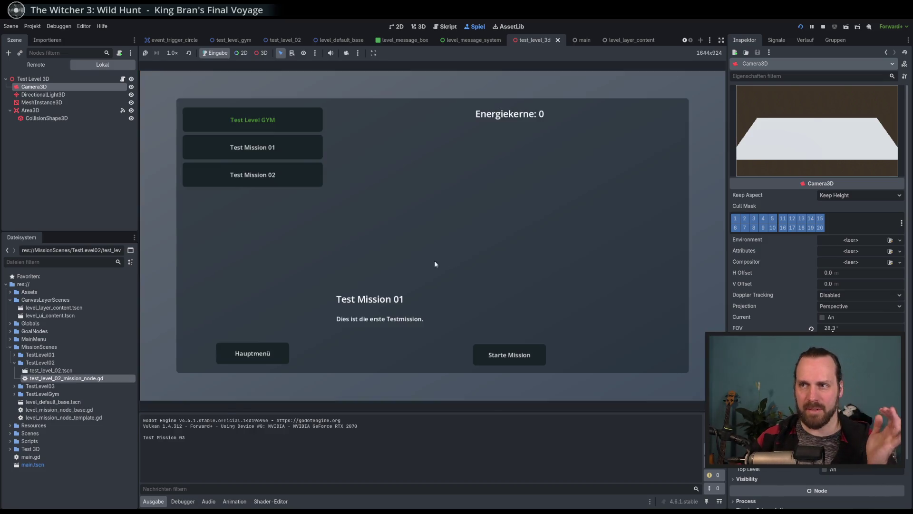
left_click(285, 176)
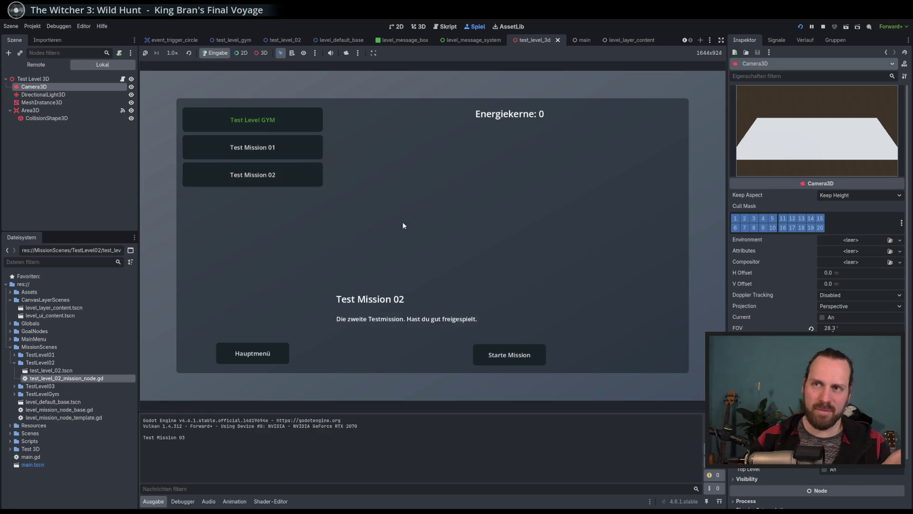
left_click(502, 347)
scroll(504, 272, "down", 3)
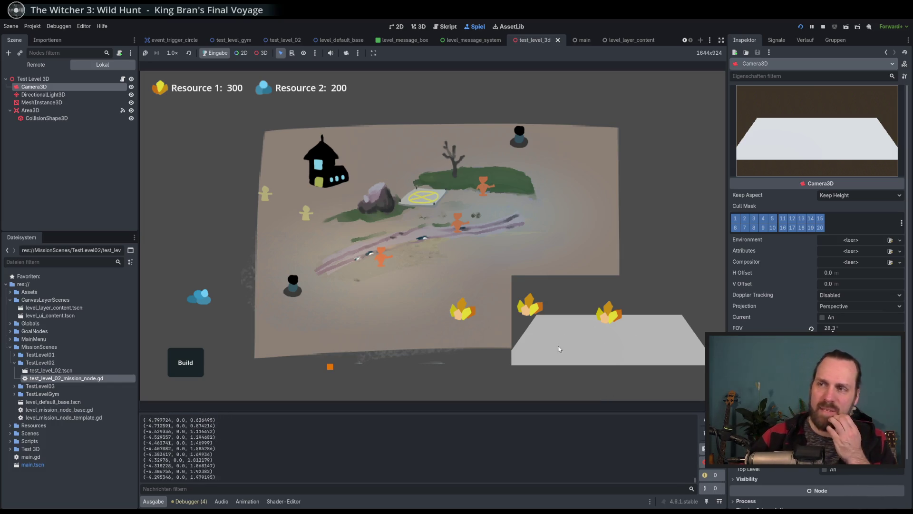
left_click(306, 212)
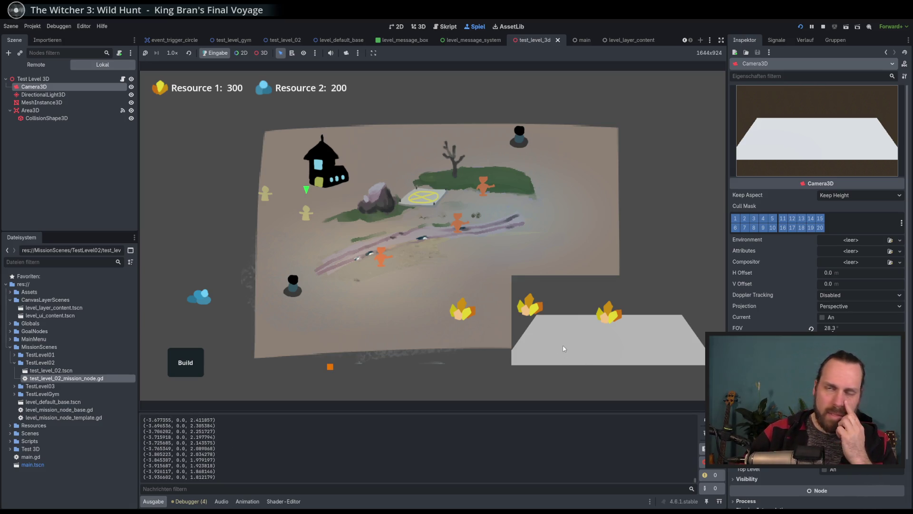
key("F8")
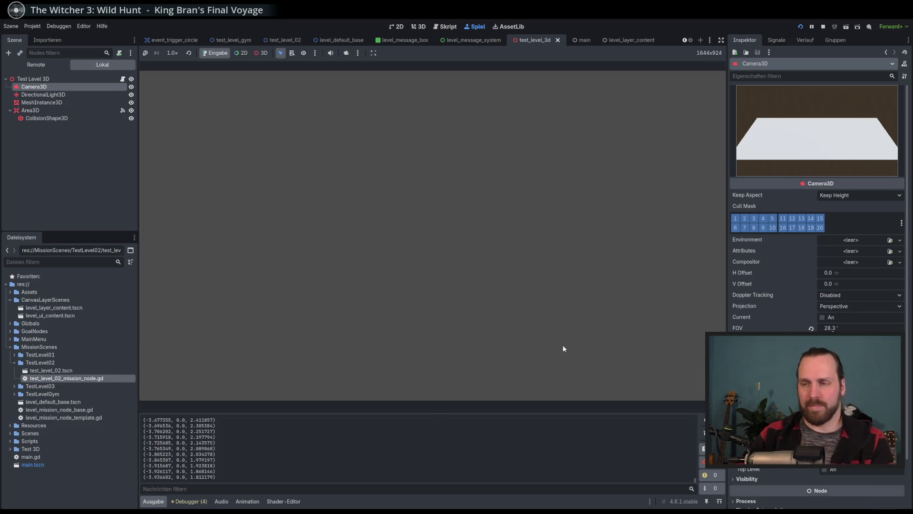
- Close the level_message_box, level_default_base, level_message_system and level_layer_content scene tabs
mouse_move(333, 152)
left_mouse_down()
mouse_move(386, 156)
mouse_move(355, 158)
left_mouse_up()
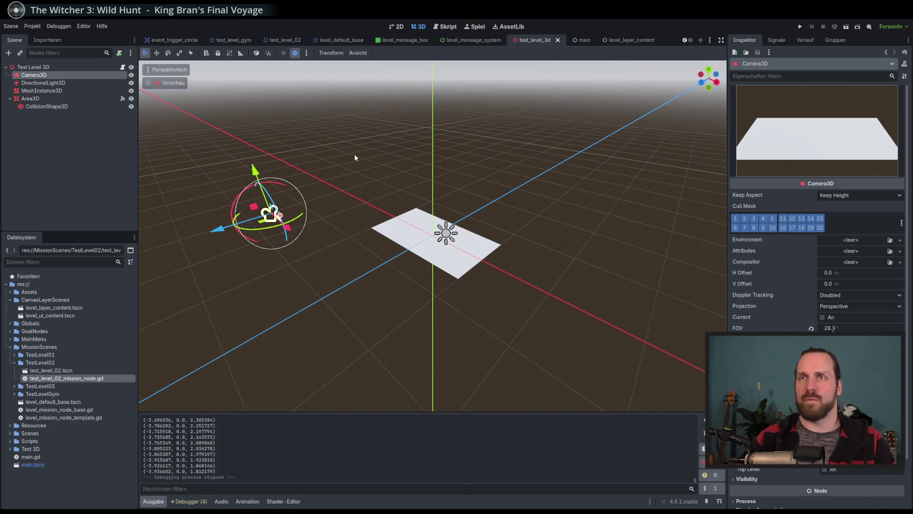
left_click(112, 165)
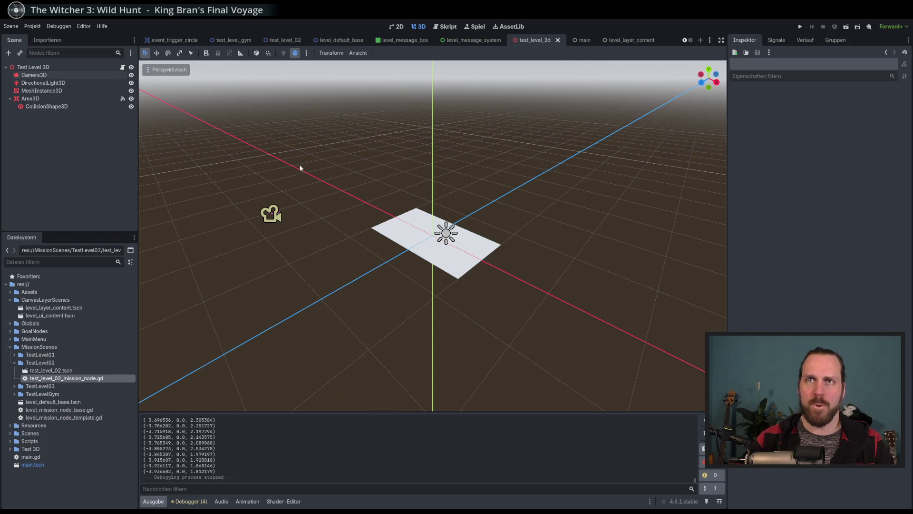
left_click_drag(393, 177, 391, 175)
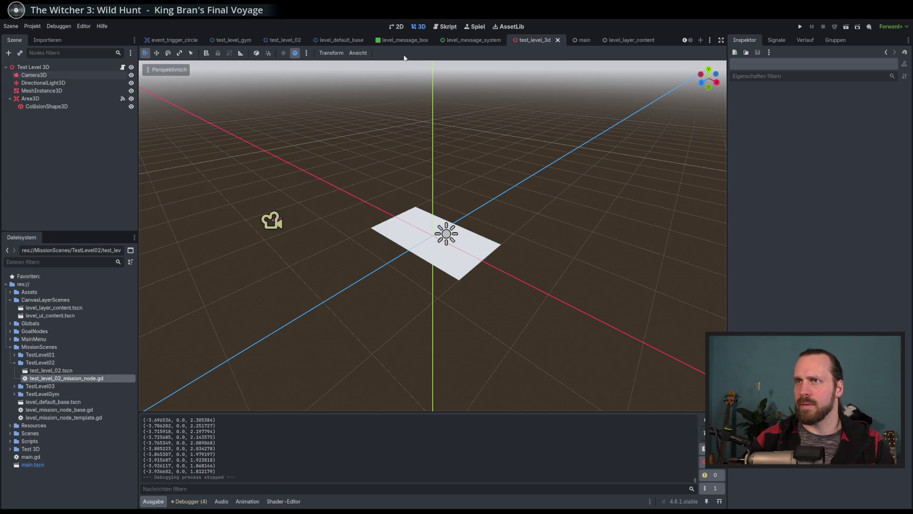
left_click(427, 41)
left_click(435, 40)
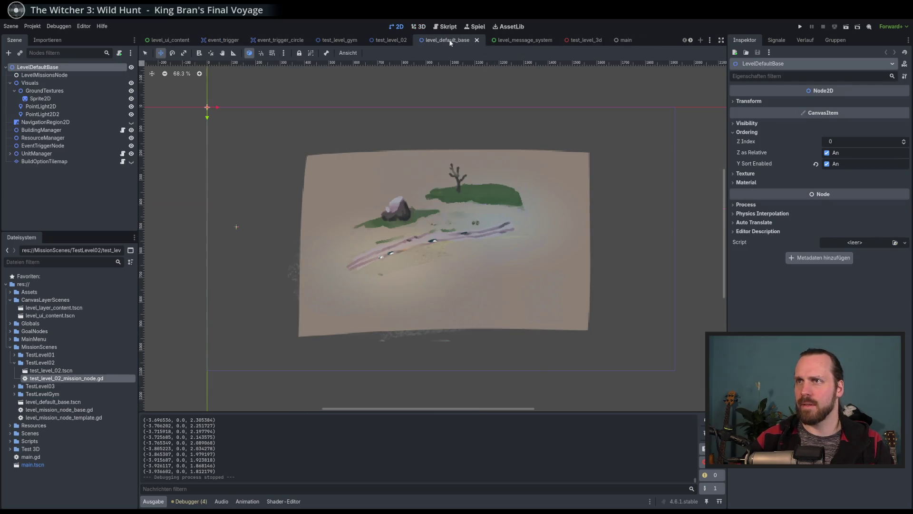
left_click(476, 41)
left_click(470, 42)
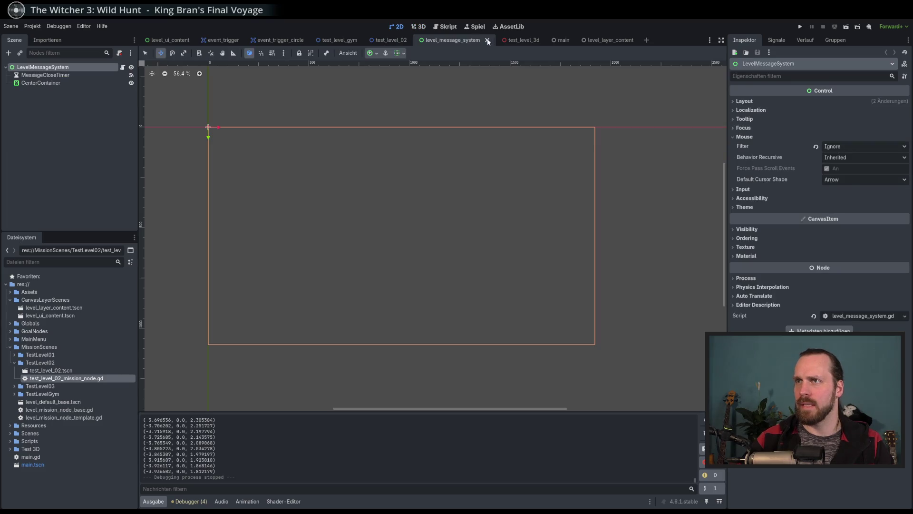
left_click(483, 42)
left_click(552, 42)
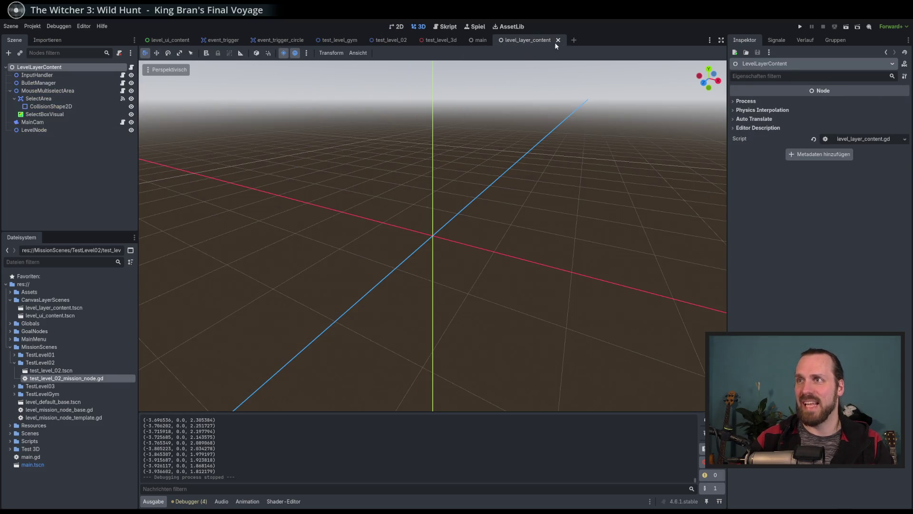
left_click(558, 41)
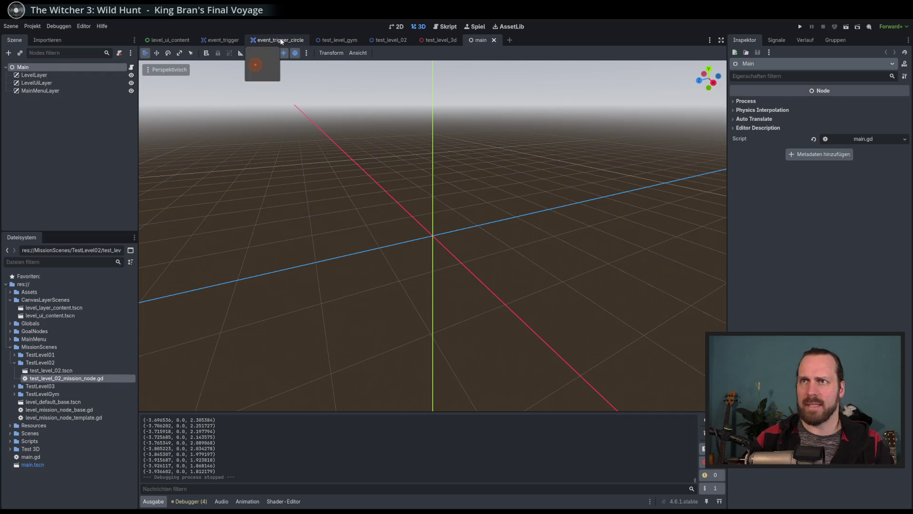
- Close the event_trigger_circle, event_trigger, level_ui_content and test_level_gym scene tabs
left_click(281, 41)
left_click(310, 39)
left_click(247, 41)
left_click(169, 42)
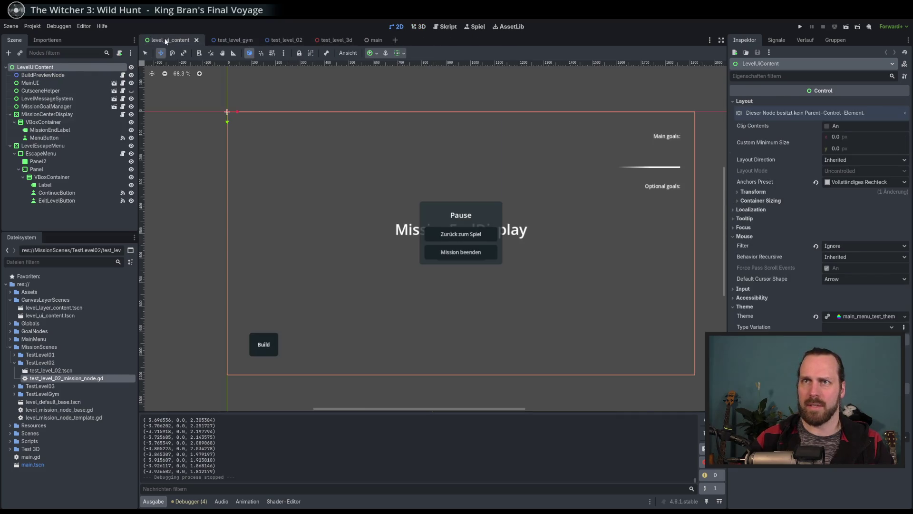
left_click(197, 42)
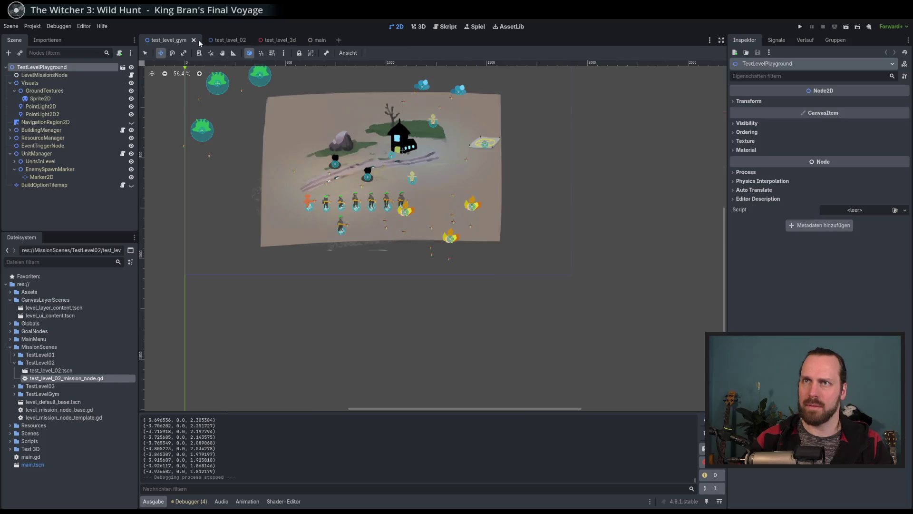
left_click(193, 40)
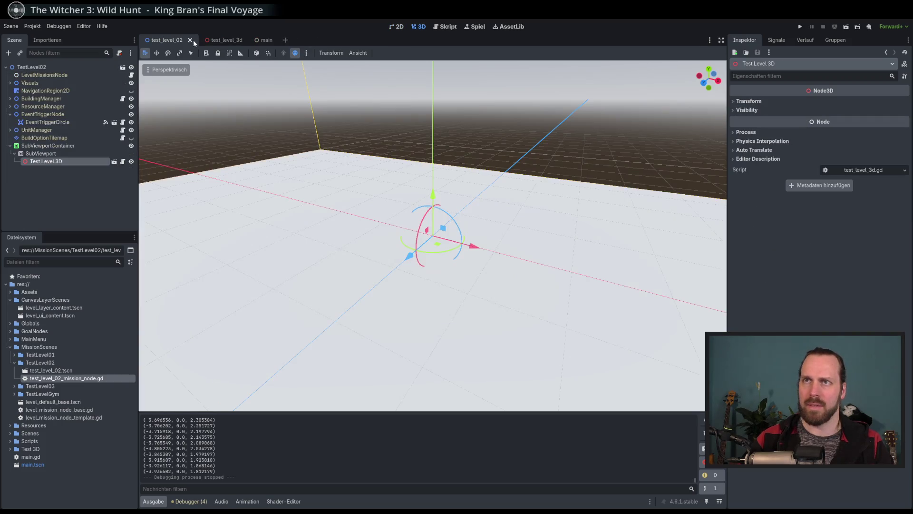
- Open the test_level_3d.gd script attached to the Test Level 3D node
scroll(398, 138, "up", 5)
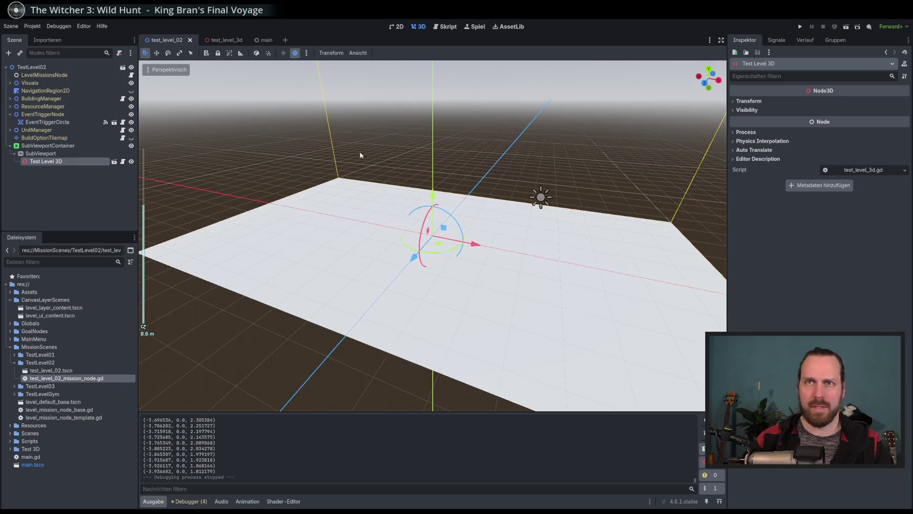
left_click(60, 178)
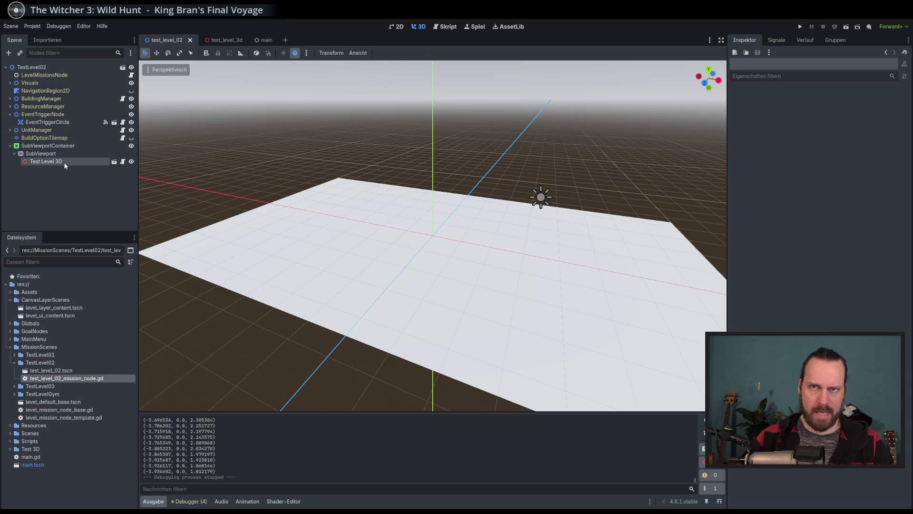
left_click(122, 162)
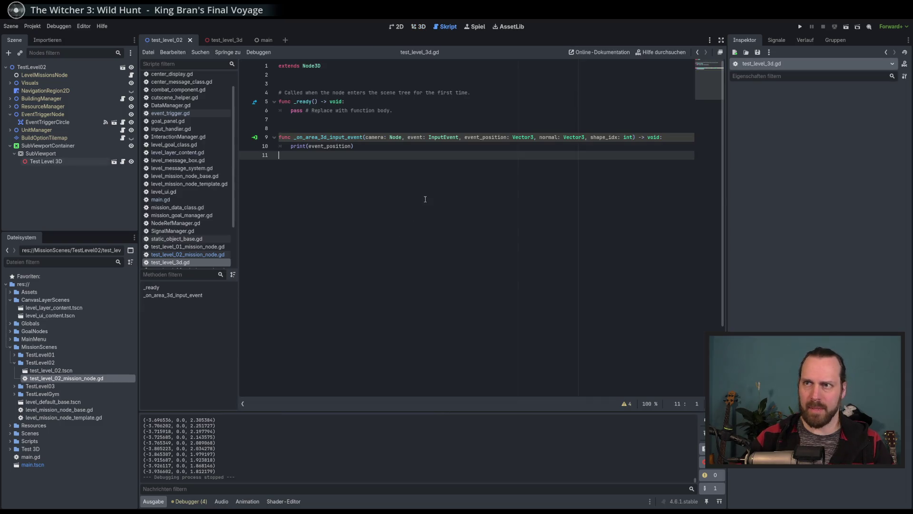
- Check the print line in test_level_3d.gd, then select the Visuals and TestLevel02 nodes
left_click(356, 146)
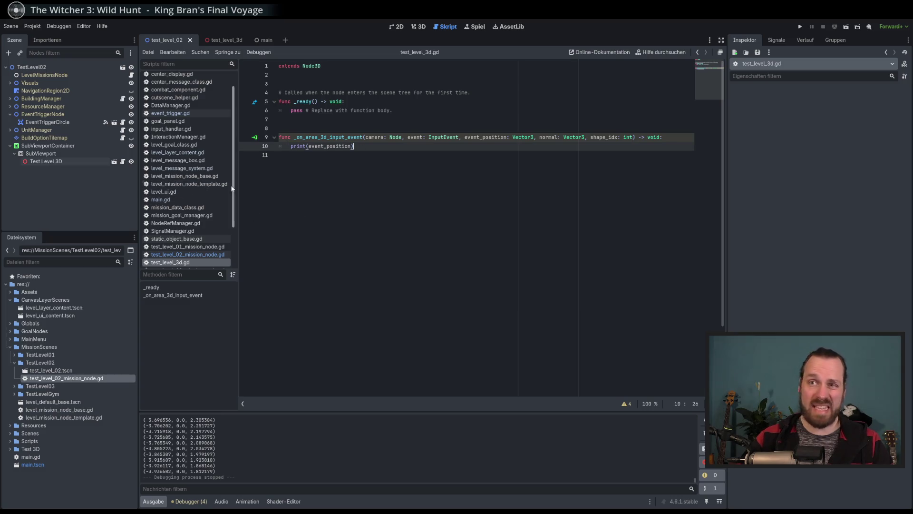
scroll(230, 184, "up", 3)
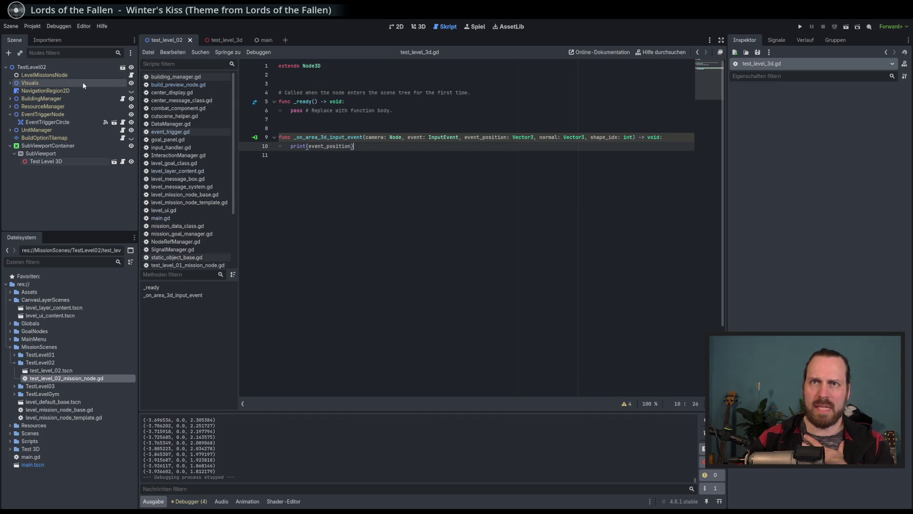
left_click(84, 84)
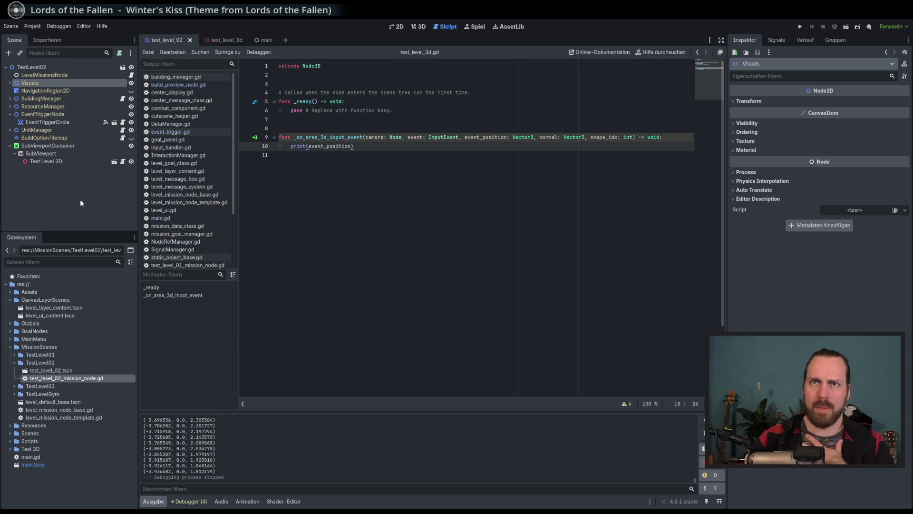
left_click(33, 68)
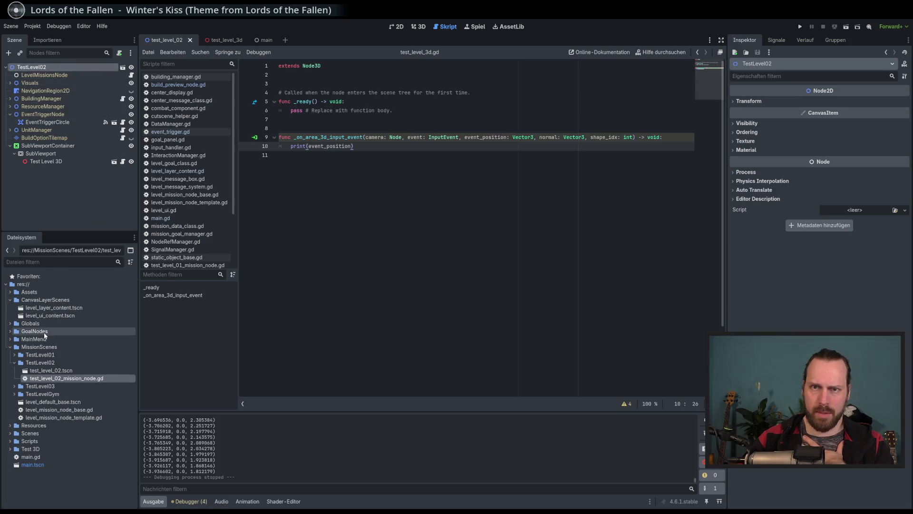
- Collapse CanvasLayerScenes, expand the MainMenu folder in FileSystem, and run the game
left_click(40, 332)
left_click(10, 339)
left_click(10, 339)
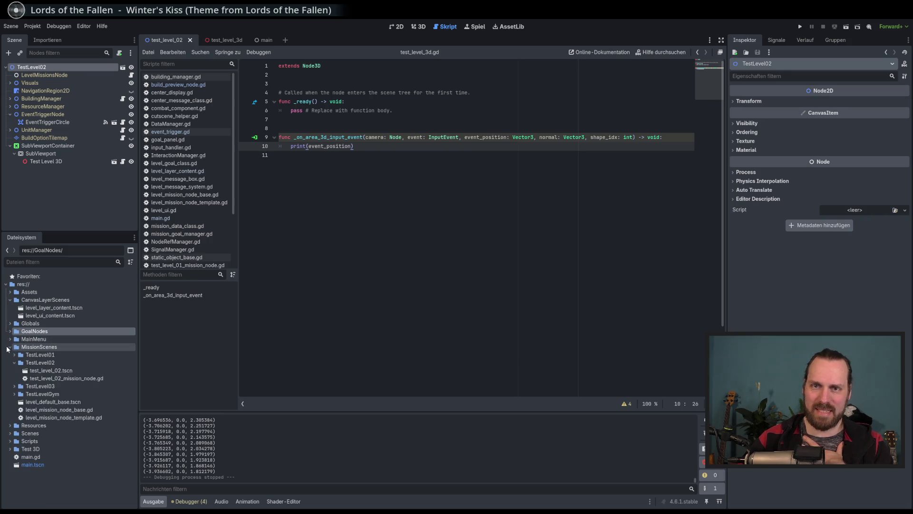
left_click(11, 300)
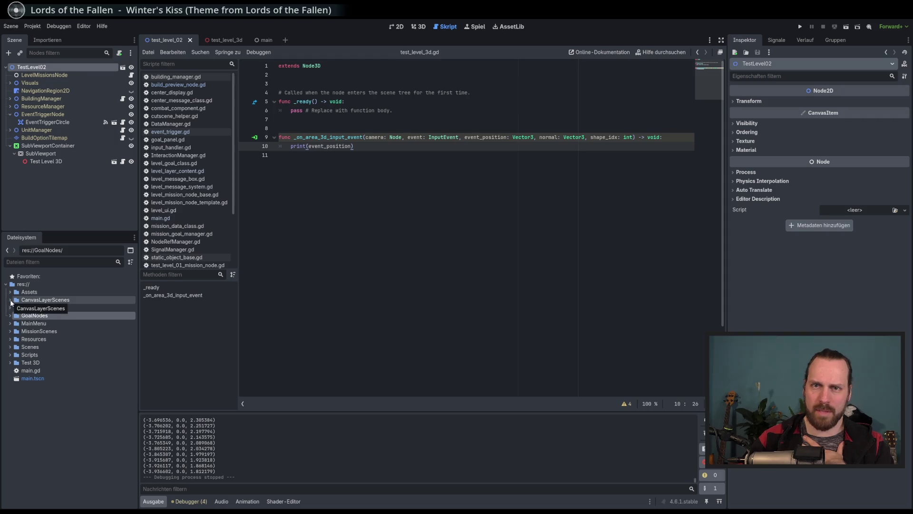
left_click(10, 301)
left_click(10, 300)
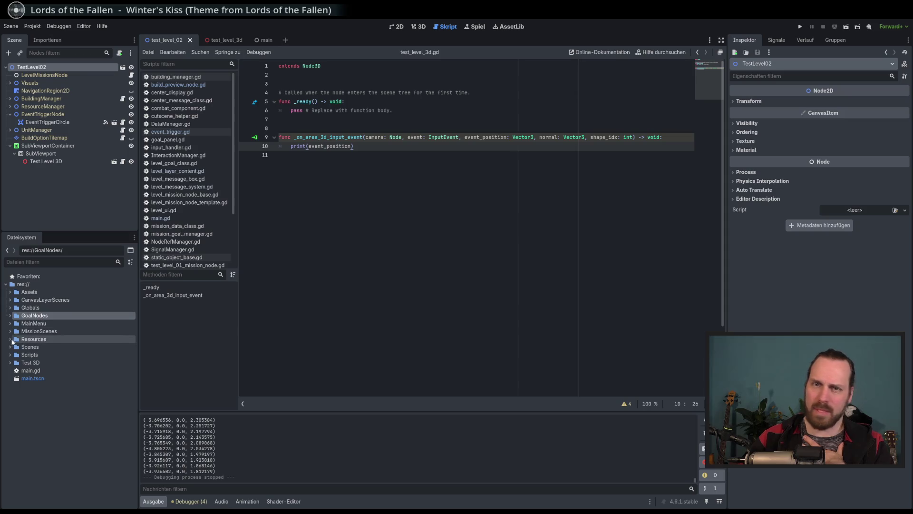
left_click(14, 324)
left_click(16, 325)
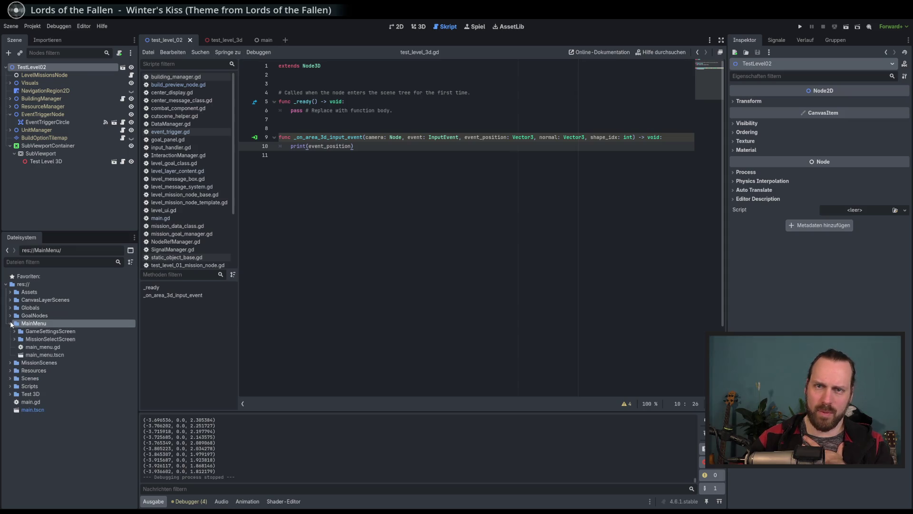
key("F5")
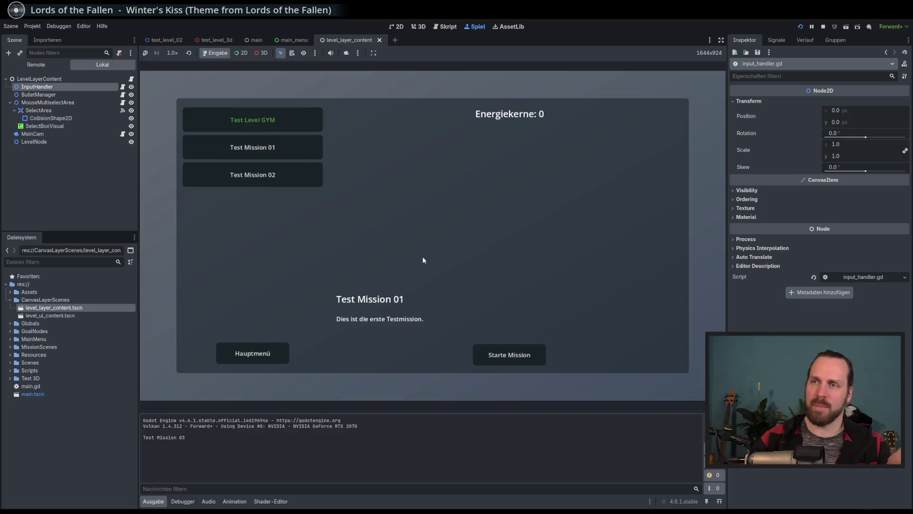
- Start the Test Level GYM mission and select the orange unit
left_click(516, 357)
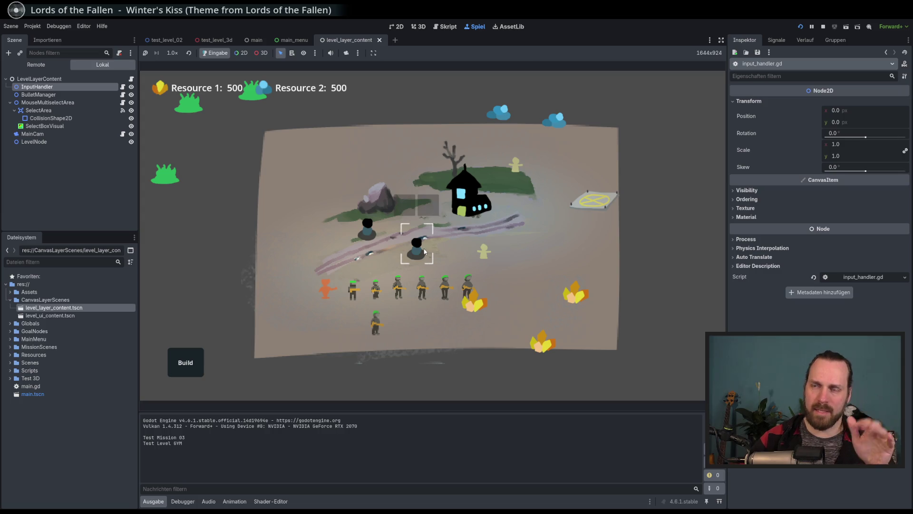
left_click(364, 220)
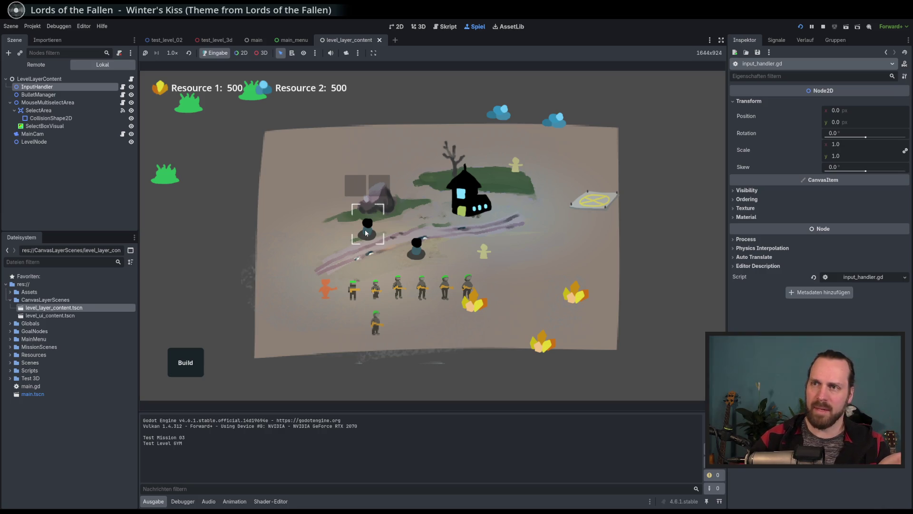
left_click(275, 173)
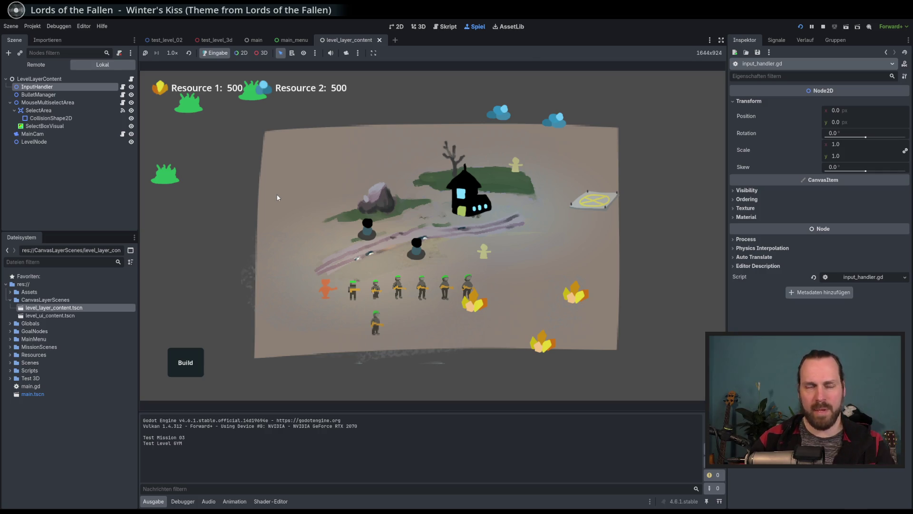
left_click(326, 286)
- Right-click several map spots to move the orange unit around, then stop the game
right_click(320, 266)
right_click(281, 308)
right_click(294, 264)
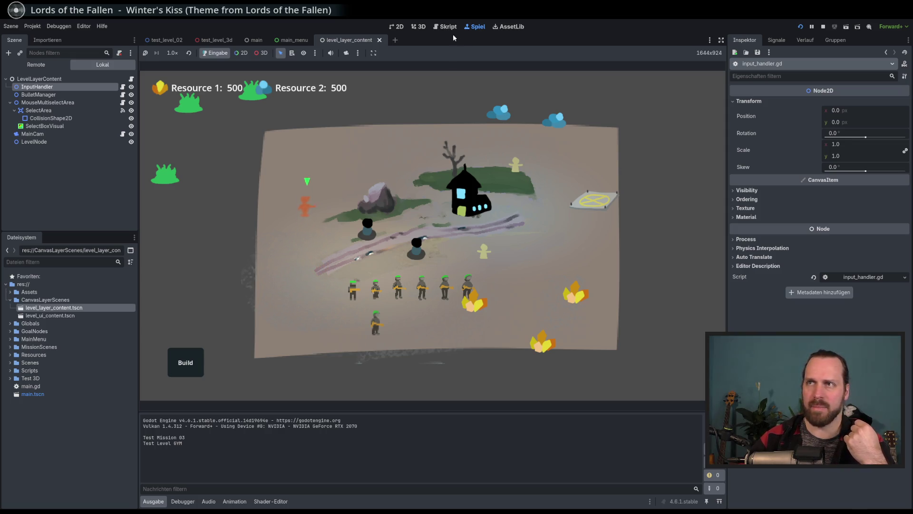
right_click(275, 261)
right_click(337, 226)
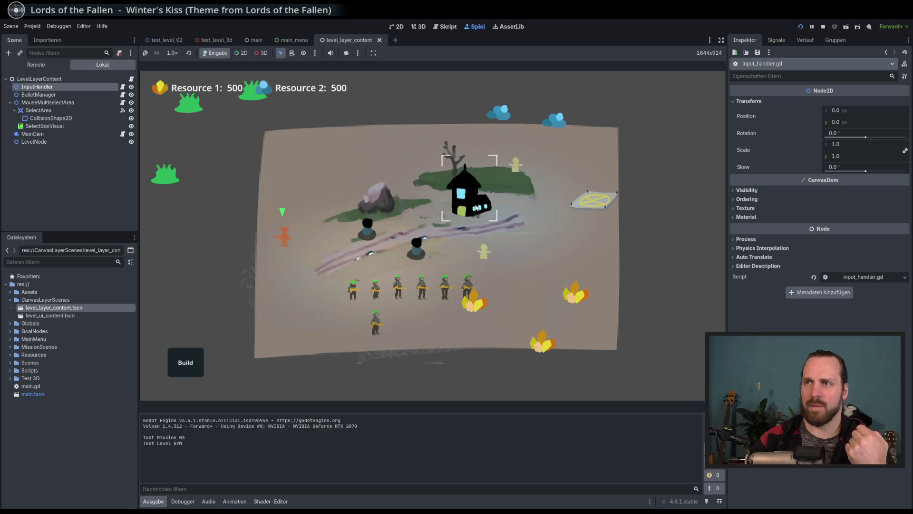
right_click(320, 218)
right_click(310, 266)
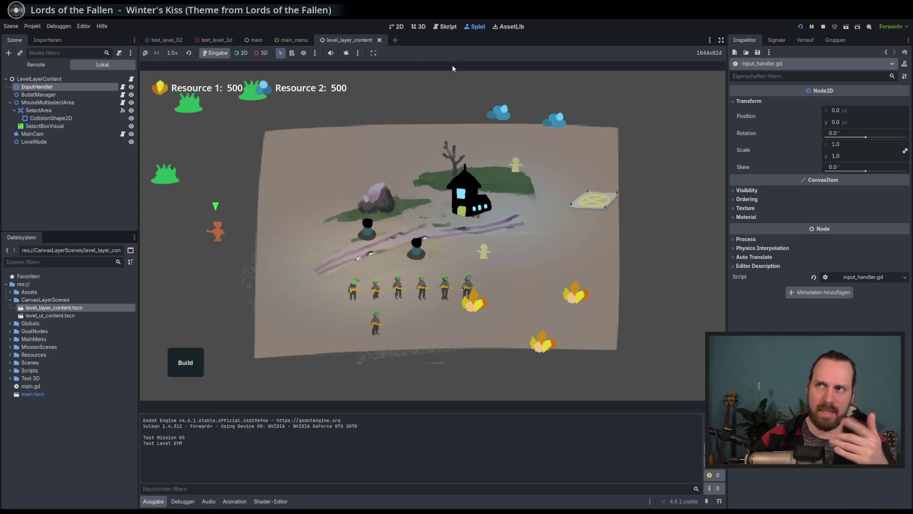
right_click(295, 309)
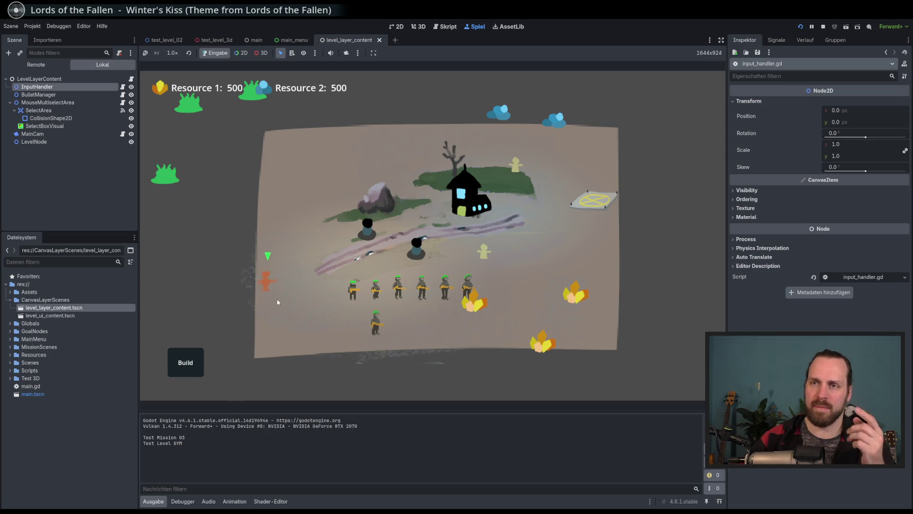
right_click(421, 252)
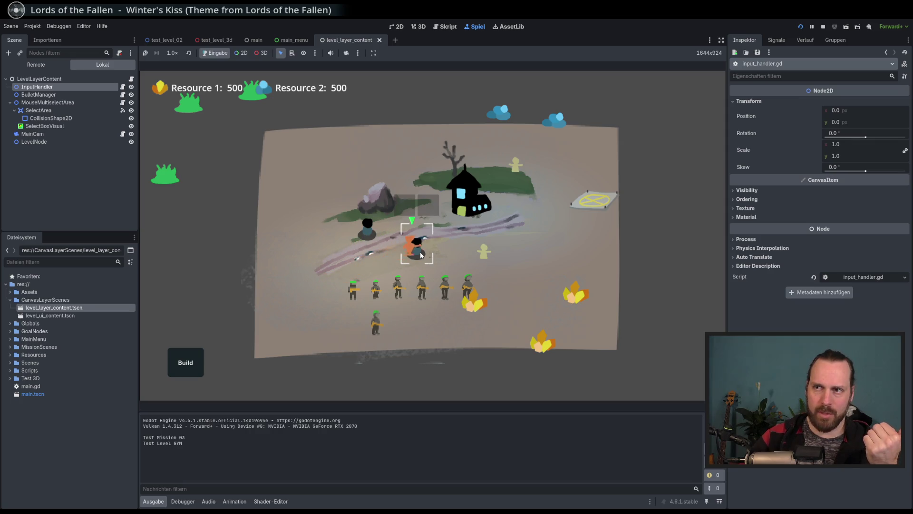
key("F8")
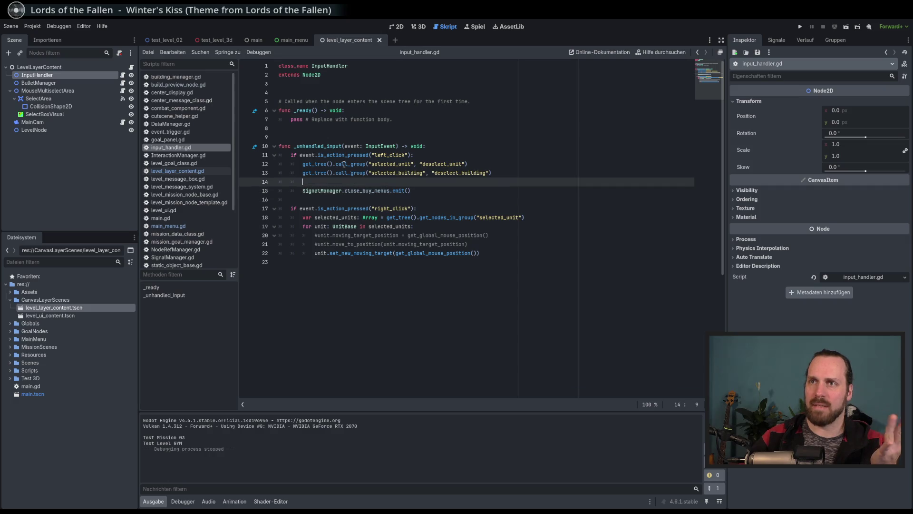
- Comment out lines 10–22 with Ctrl+K, then retest Test Level GYM with a right-click and stop
mouse_move(327, 146)
left_mouse_down()
mouse_move(352, 245)
mouse_move(281, 263)
left_mouse_up()
key("ctrl+k")
key("F5")
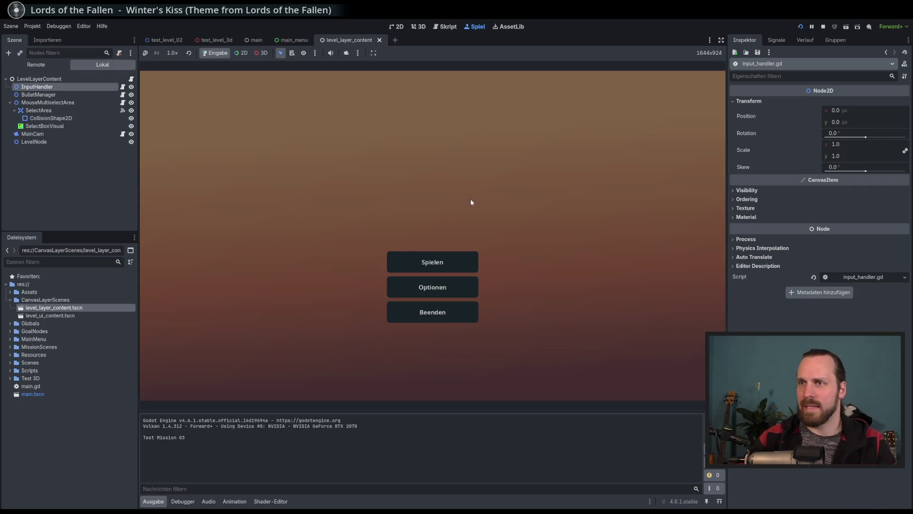
left_click(433, 261)
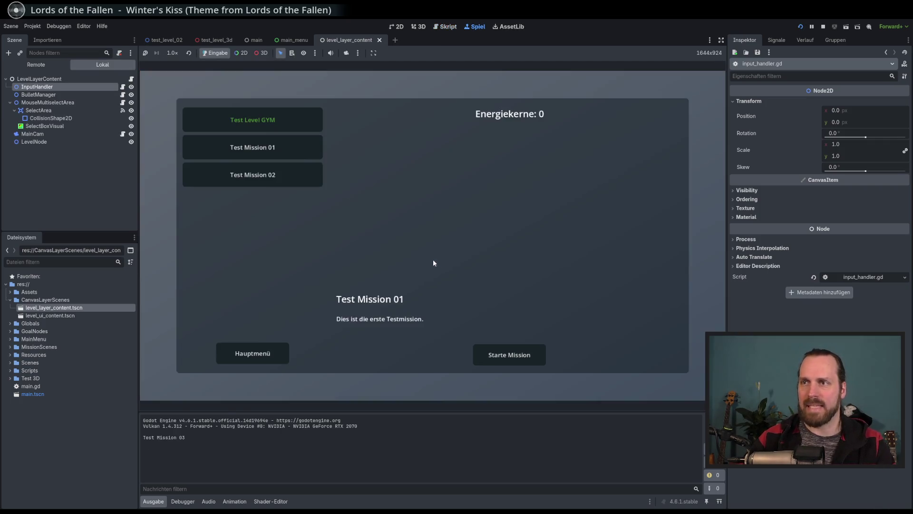
left_click(238, 122)
left_click(503, 331)
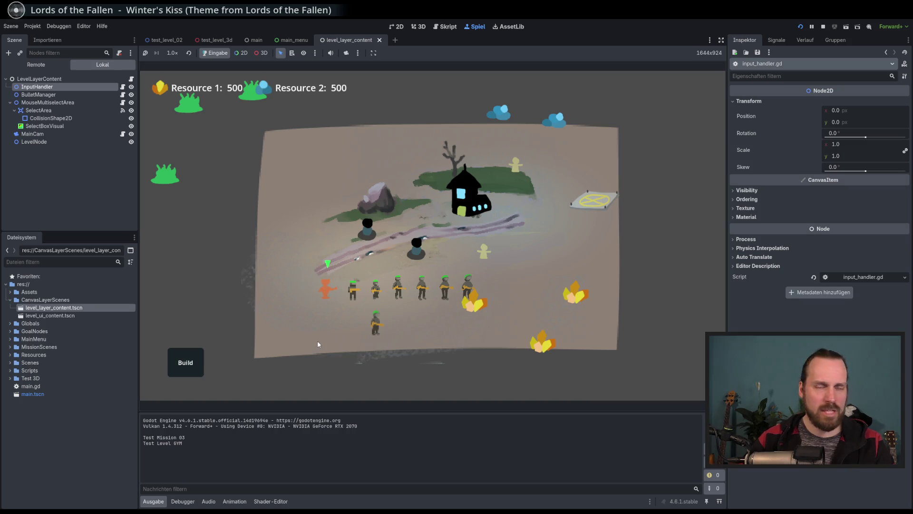
right_click(418, 250)
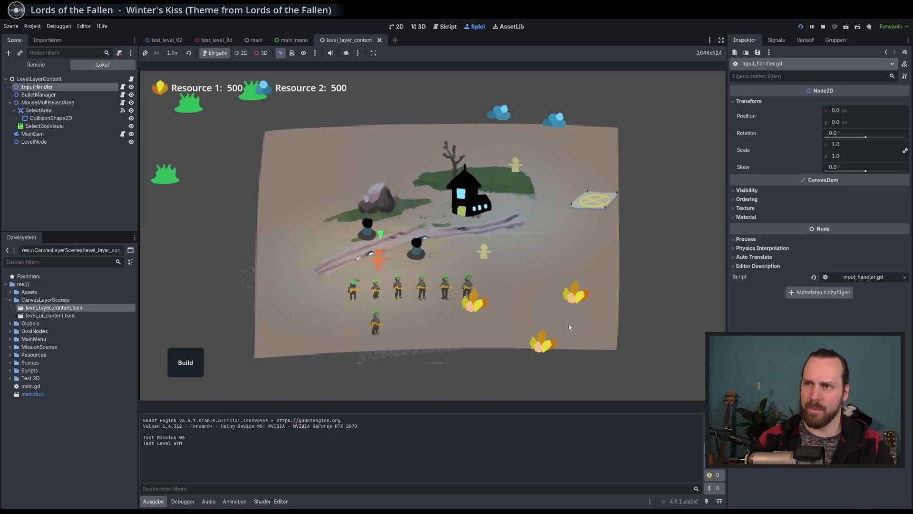
left_click(823, 27)
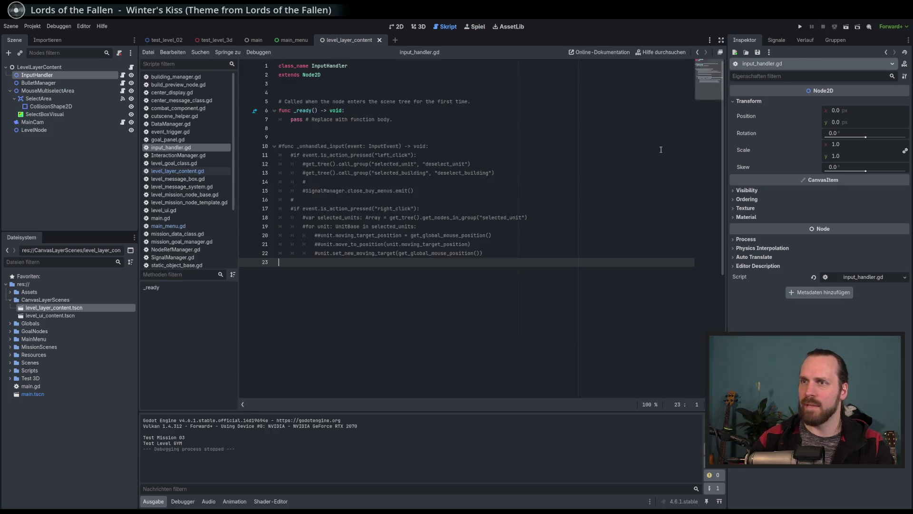
- Uncomment lines 10–22 of input_handler.gd to bring back the _unhandled_input function
mouse_move(327, 146)
left_mouse_down()
mouse_move(304, 199)
mouse_move(342, 253)
left_mouse_up()
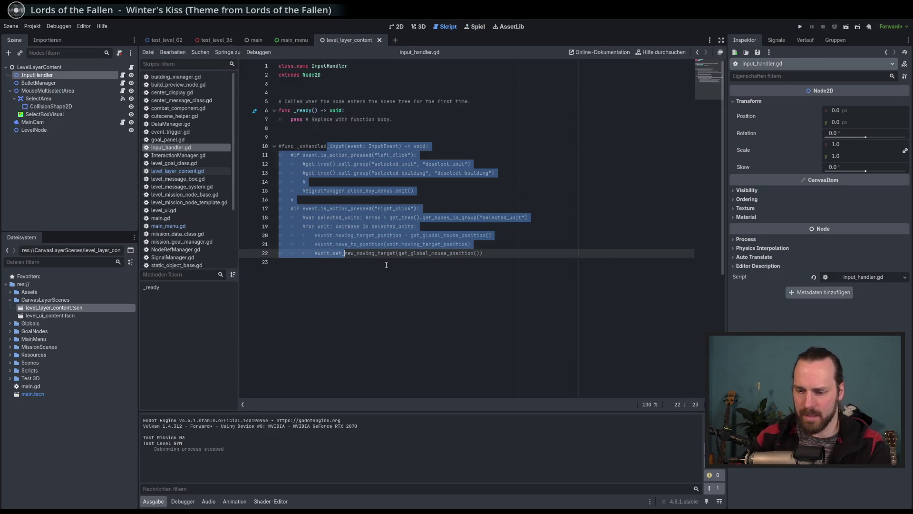
key("ctrl+k")
left_click(512, 254)
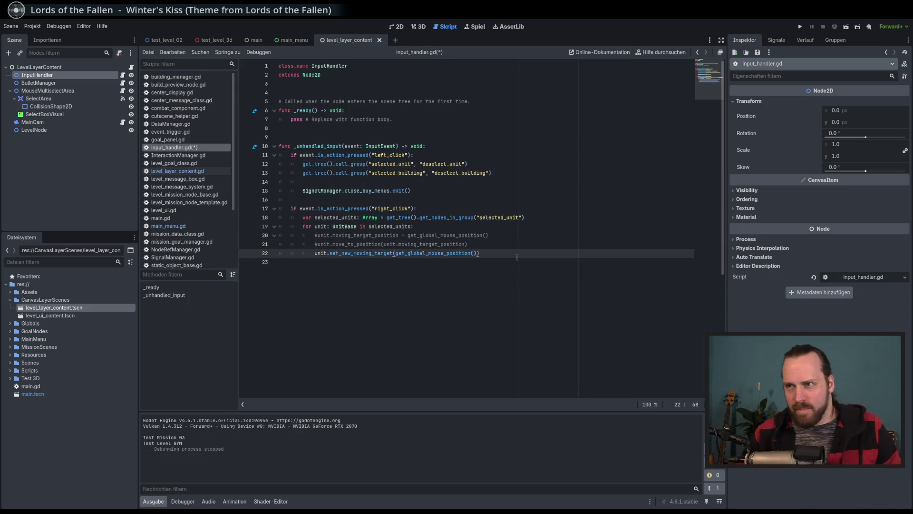
- Review the restored function's right_click block, selected_units and get_global_mouse_position call
mouse_move(327, 146)
left_mouse_down()
mouse_move(354, 245)
mouse_move(441, 284)
left_mouse_up()
left_click(443, 284)
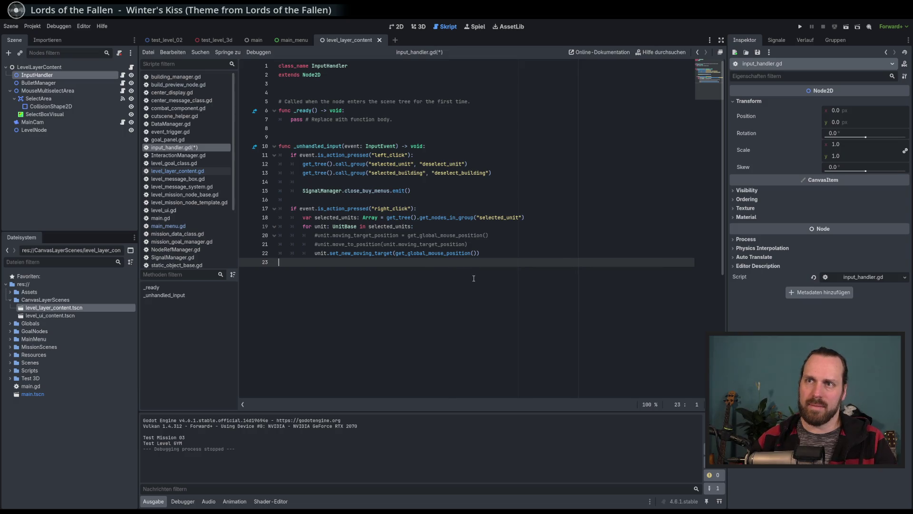
left_click_drag(360, 208, 364, 253)
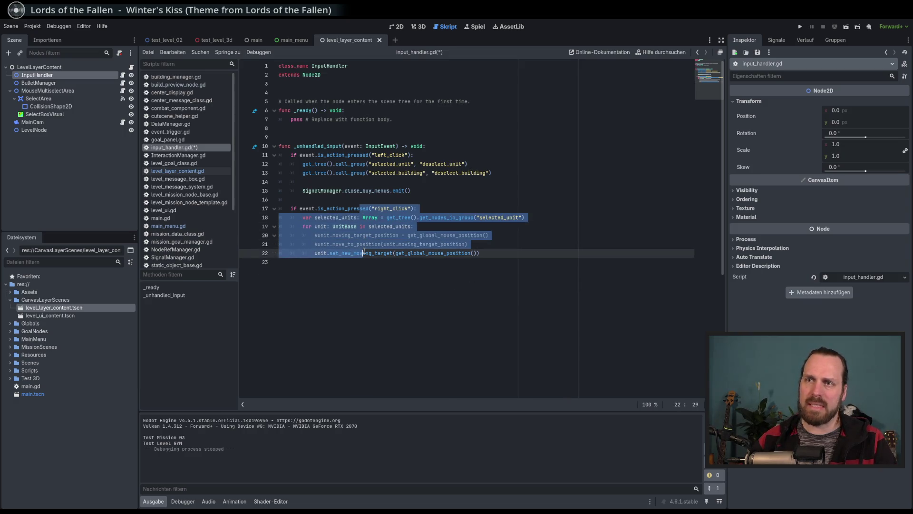
left_click(508, 292)
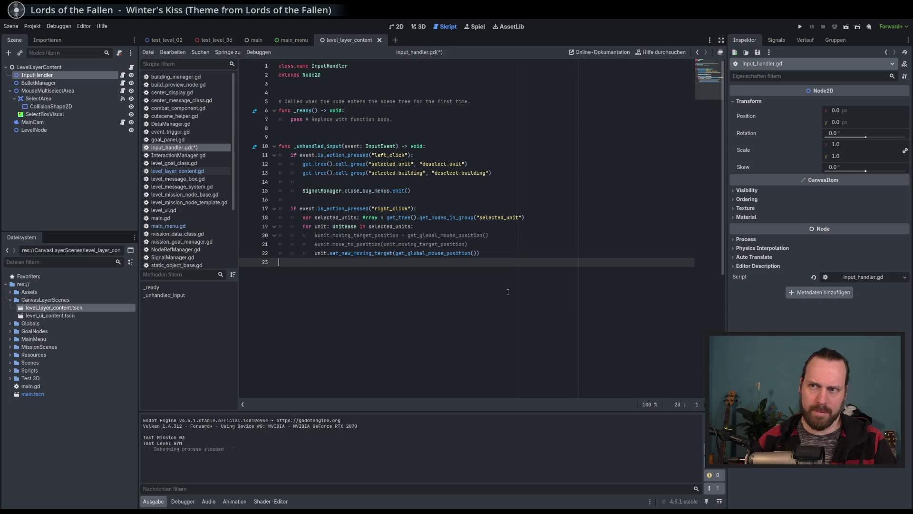
double_click(340, 218)
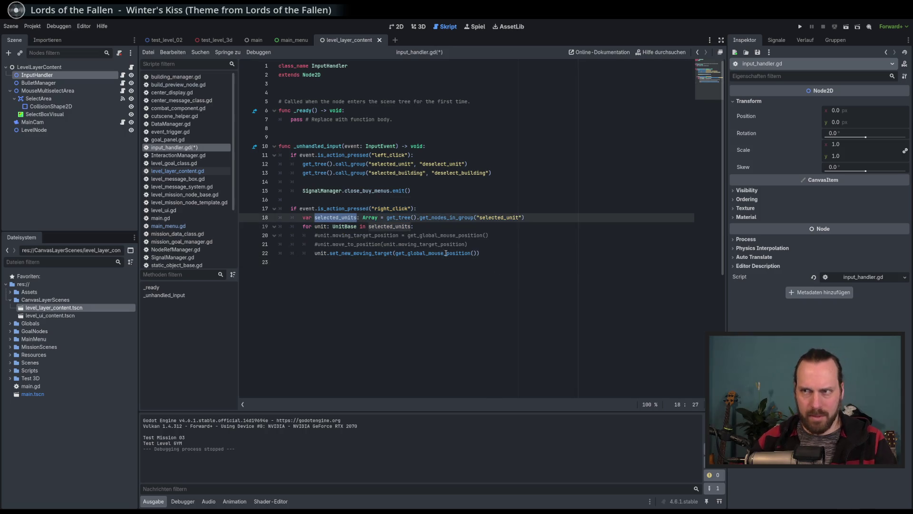
double_click(361, 252)
left_click(428, 262)
double_click(433, 253)
left_click(445, 263)
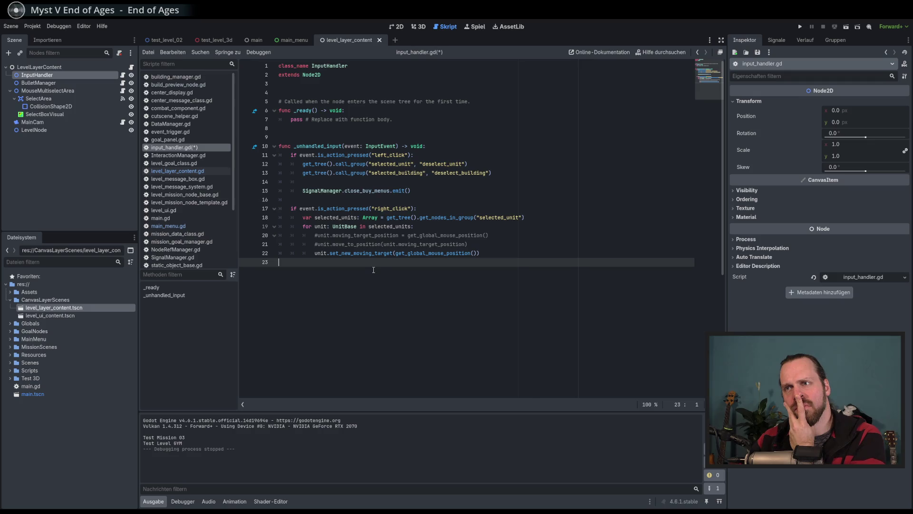
- Select the click-handling lines 11–22 and switch to the test_level_3d scene's script
mouse_move(486, 253)
left_mouse_down()
mouse_move(459, 253)
mouse_move(362, 172)
left_mouse_up()
left_click(406, 253)
mouse_move(494, 256)
left_mouse_down()
mouse_move(286, 209)
mouse_move(280, 155)
left_mouse_up()
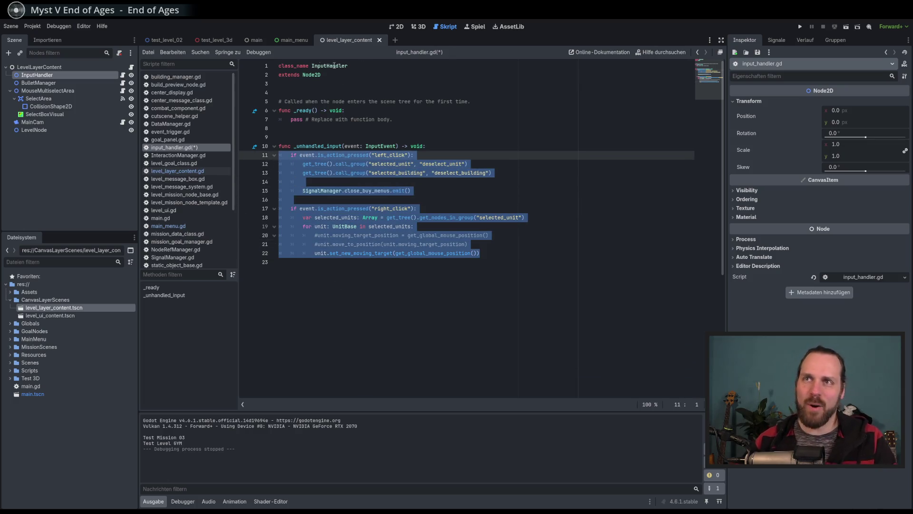
left_click(215, 40)
left_click(123, 67)
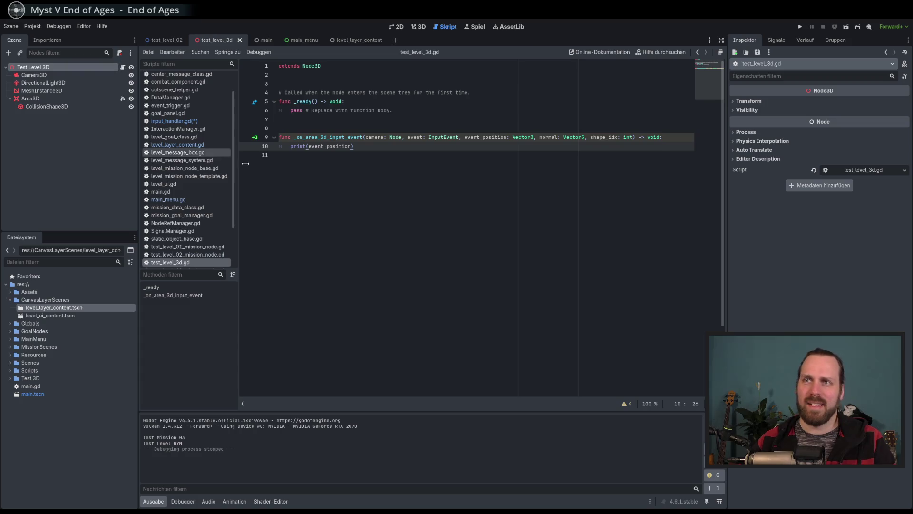
- Paste the click-handling block into test_level_3d.gd below the print line
left_click(452, 259)
key("Return")
type("if event.is_action_pressed(\"left_click\"): \t\tget_tree().call_group(\"selected_unit\", \"deselect_unit\") \t\tget_tree().call_group(\"selected_building\", \"deselect_building\") \t\t \t\tSignalManager.close_buy_menus.emit() \t \tif event.is_action_pressed(\"right_click\"): \t\tvar selected_units: Array = get_tree().get_nodes_in_group(\"selected_unit\") \t\tfor unit: UnitBase in selected_units: \t\t\t#unit.moving_target_position = get_global_mouse_position() \t\t\t#unit.move_to_position(unit.moving_target_position) \t\t\tunit.set_new_moving_target(get_global_mouse_position())")
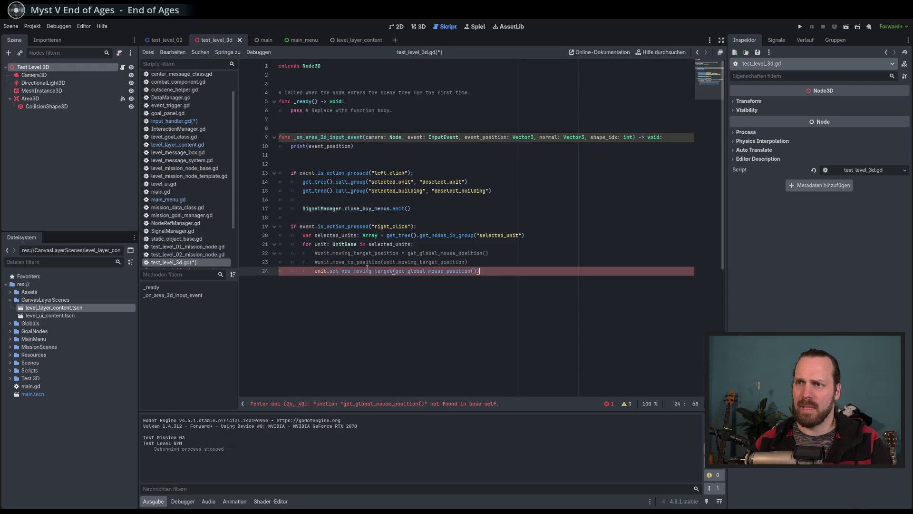
left_click(498, 271)
- Check the set_new_moving_target(get_global_mouse_position()) call on line 22 of input_handler.gd
left_click(174, 121)
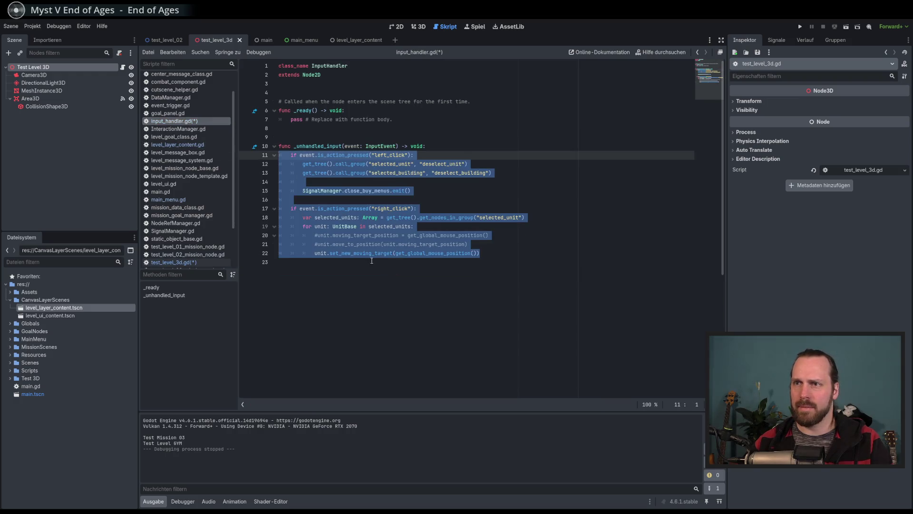
double_click(358, 253)
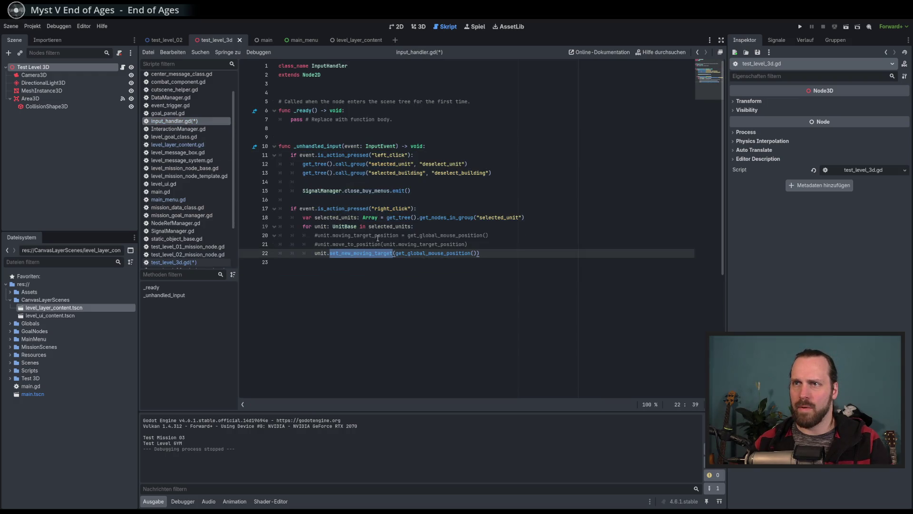
left_click(424, 254)
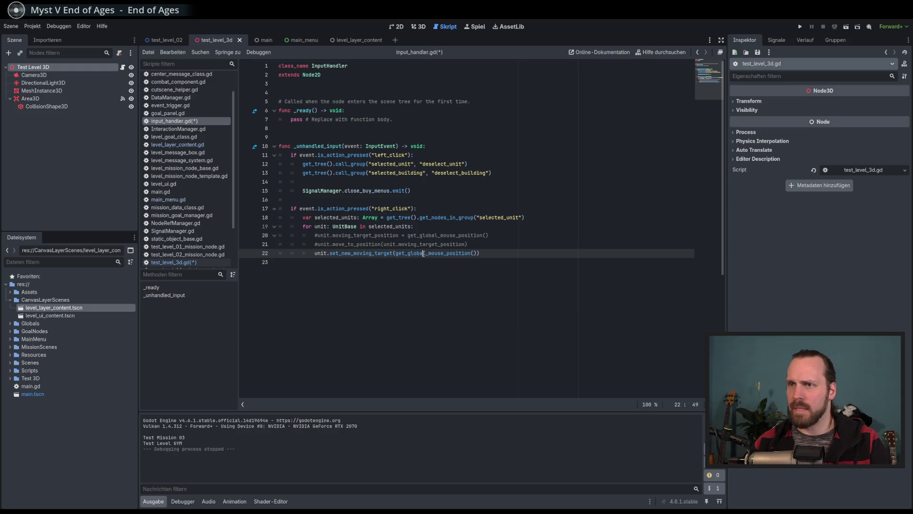
double_click(440, 253)
left_click(445, 258)
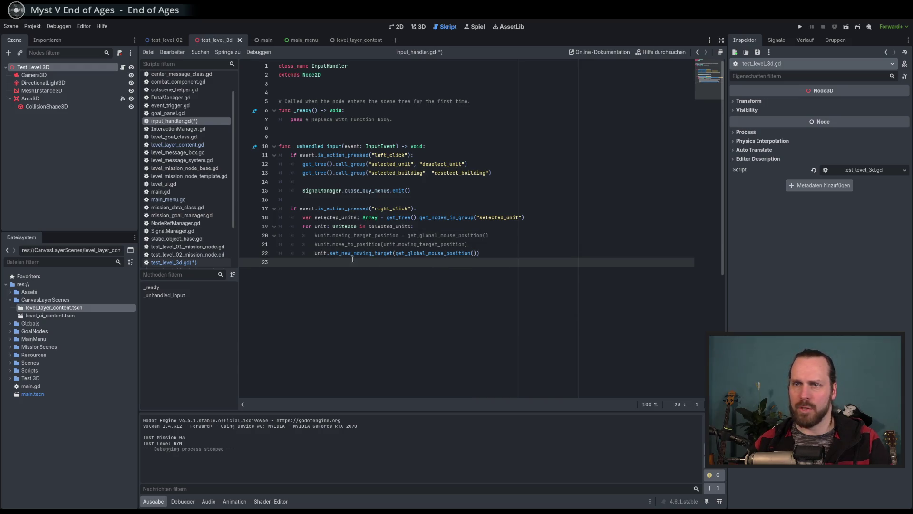
- In test_level_3d.gd, replace get_global_mouse_position on line 24 with event_position
left_click(197, 263)
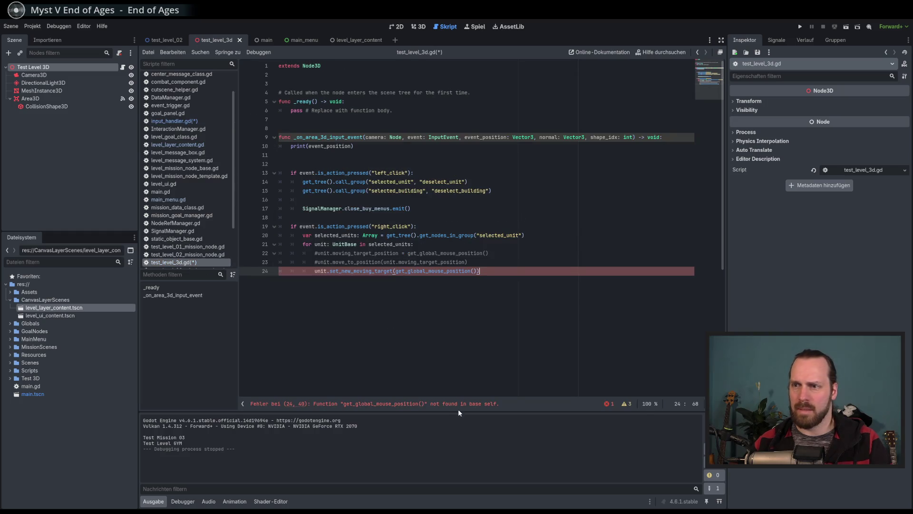
left_click(404, 403)
double_click(447, 226)
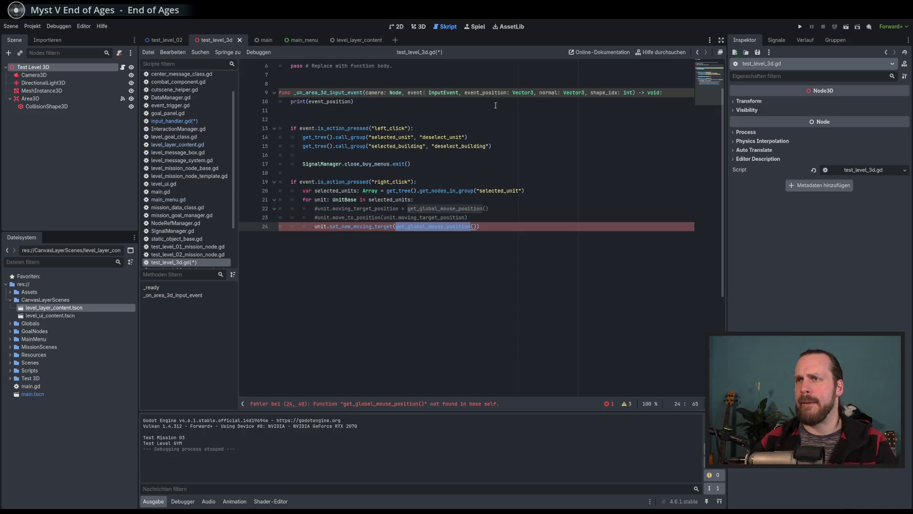
type("even")
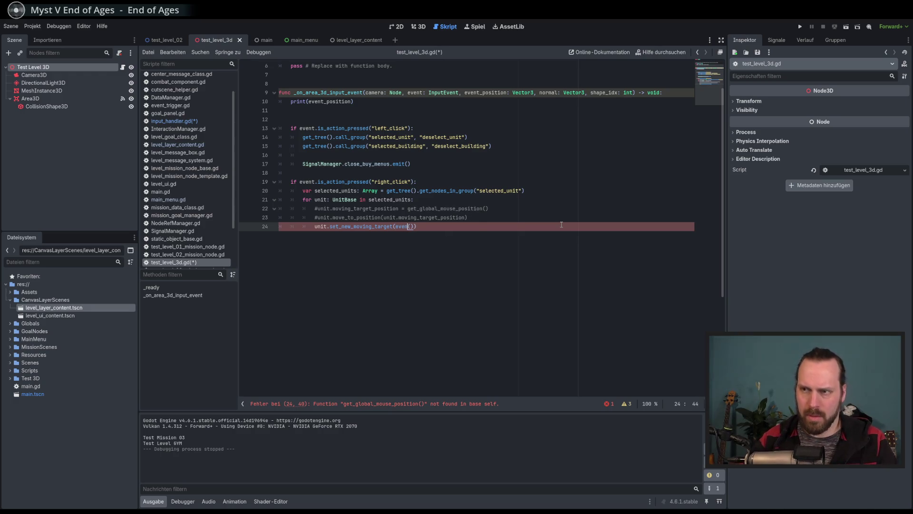
key("Return")
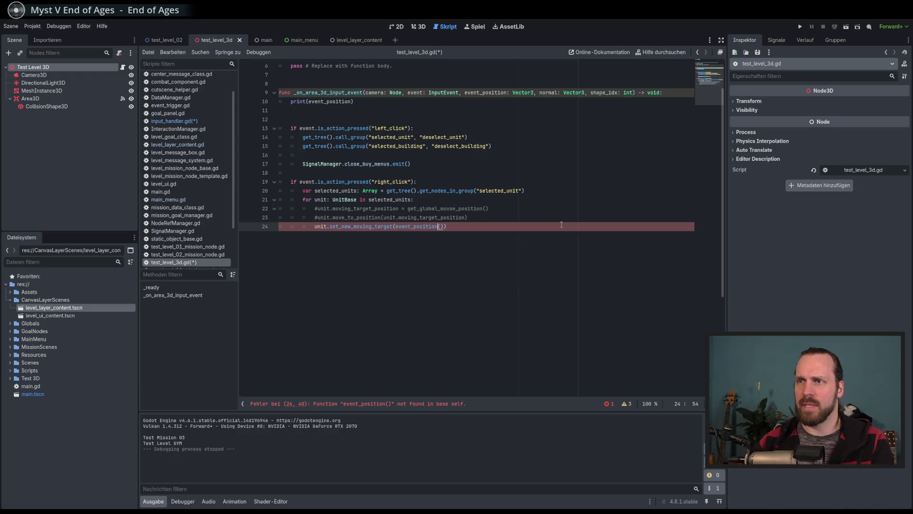
left_click(478, 219)
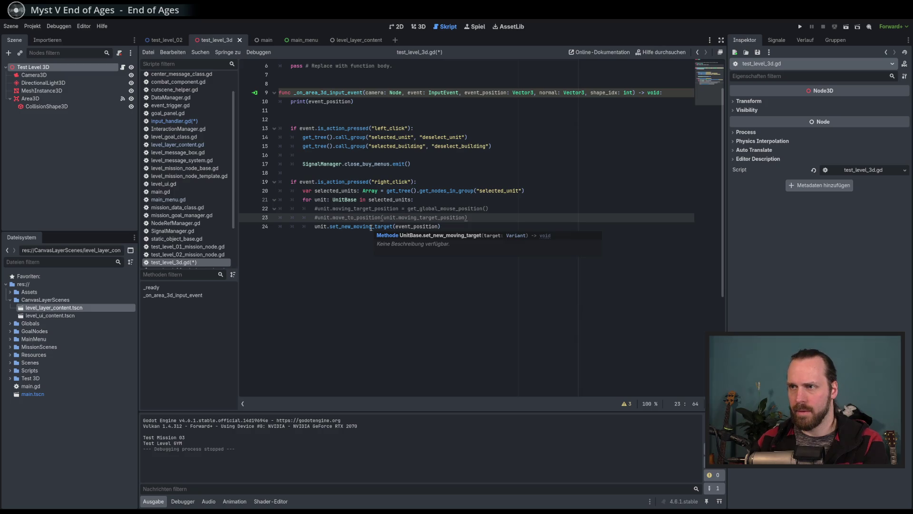
left_click(371, 228, "ctrl")
scroll(457, 156, "up", 2)
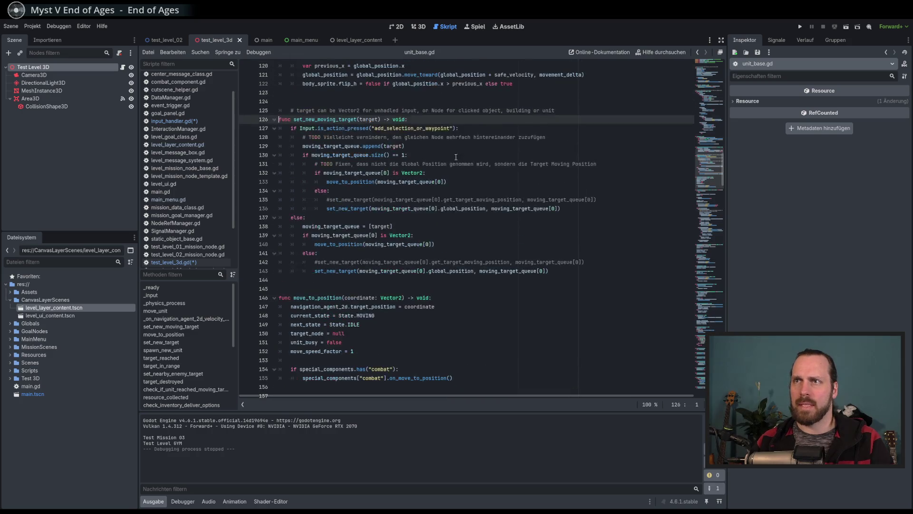
double_click(370, 120)
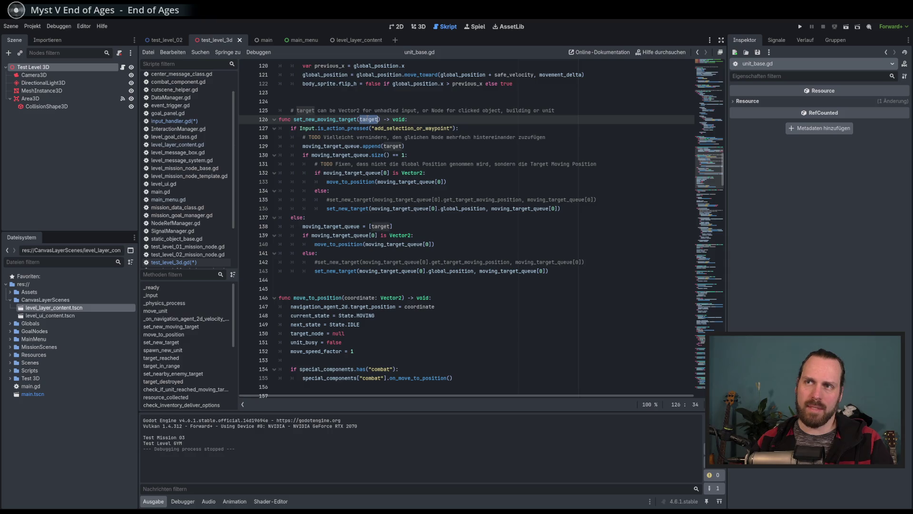
double_click(412, 235)
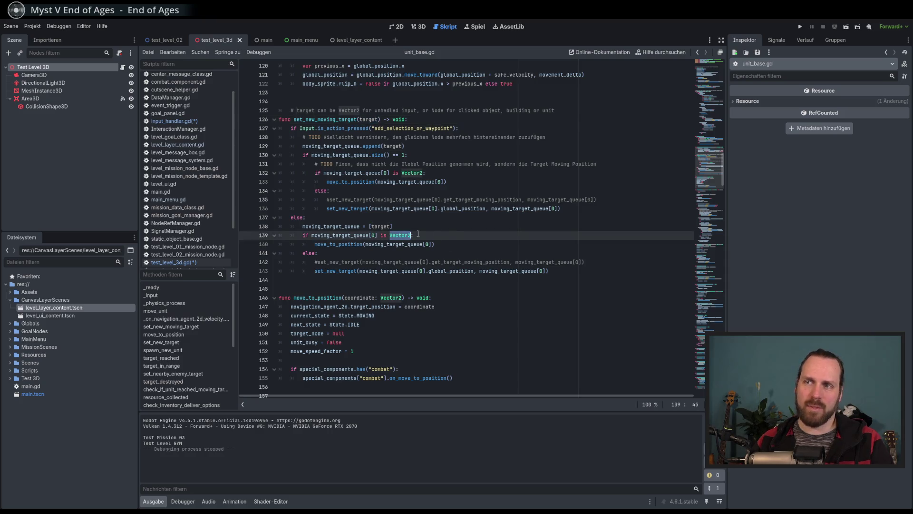
left_click(438, 208)
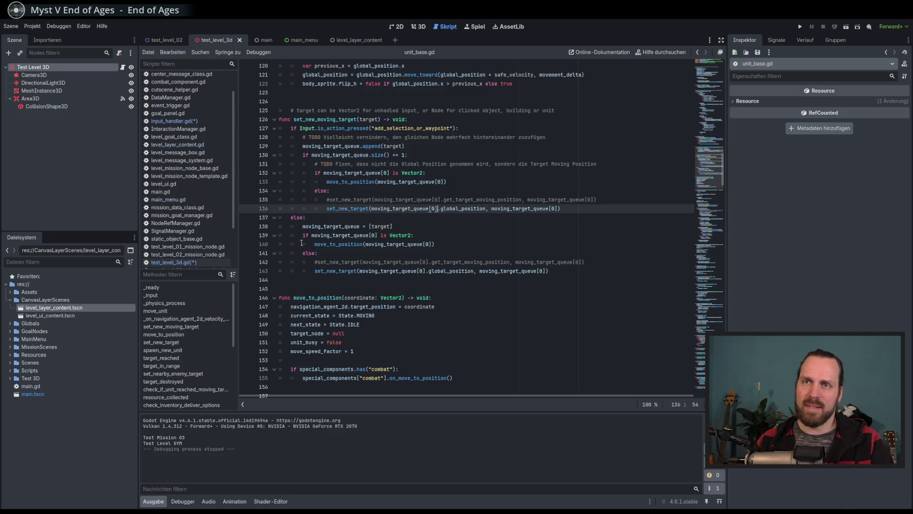
scroll(661, 166, "down", 15)
scroll(680, 161, "up", 20)
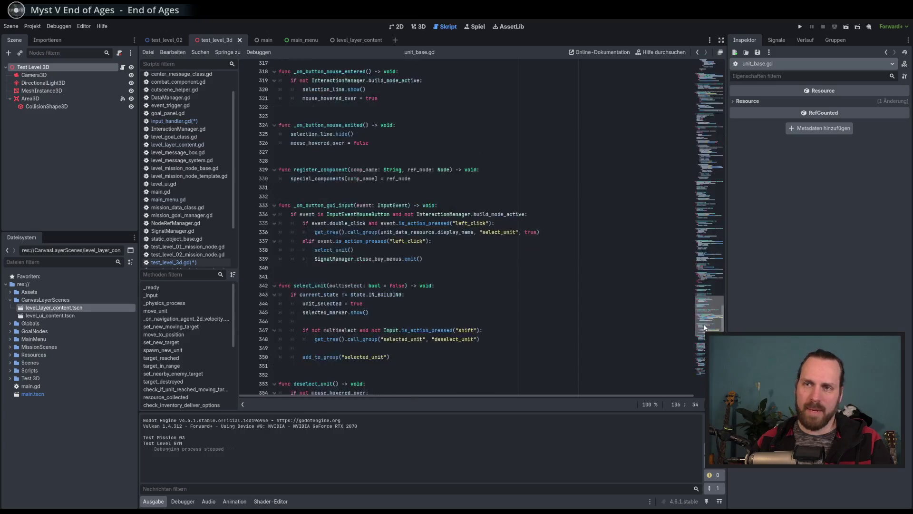
left_click(174, 263)
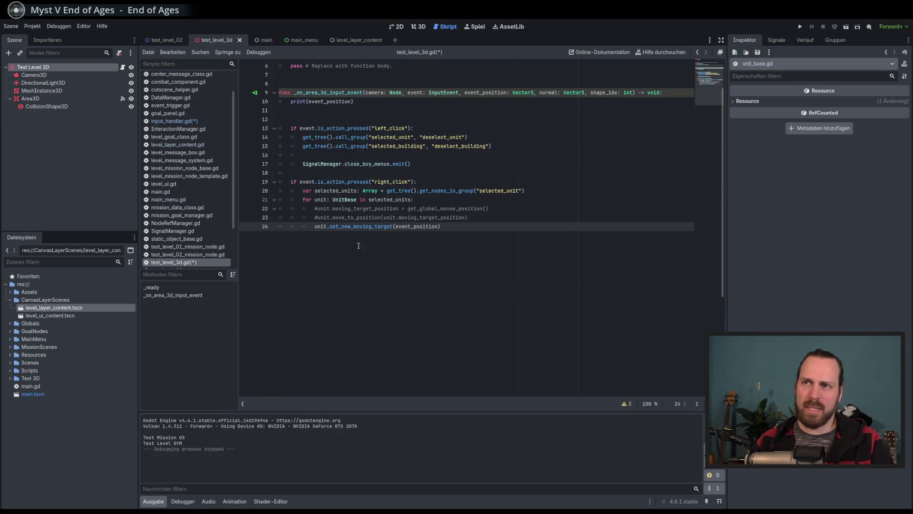
- Change line 24's argument to Vector2(event_position.x, event_position.z)
left_click(458, 230)
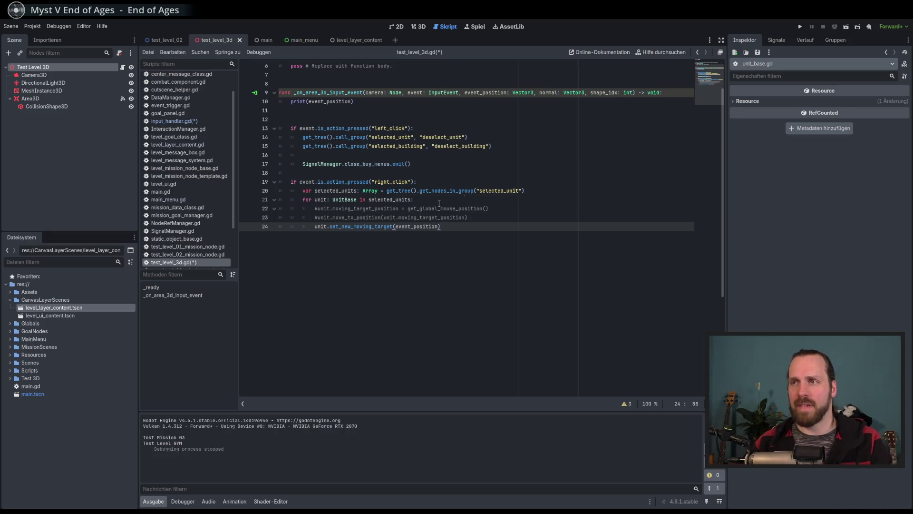
double_click(422, 226)
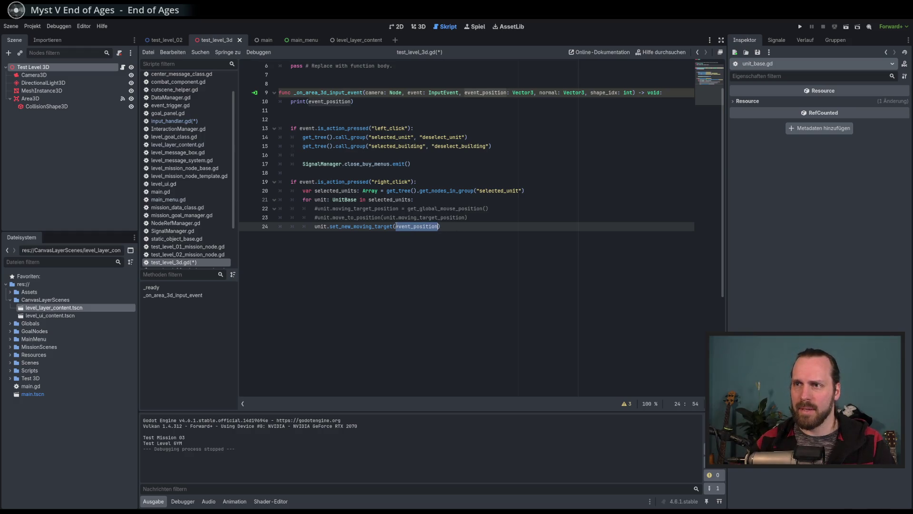
key("Left")
type("Vector2")
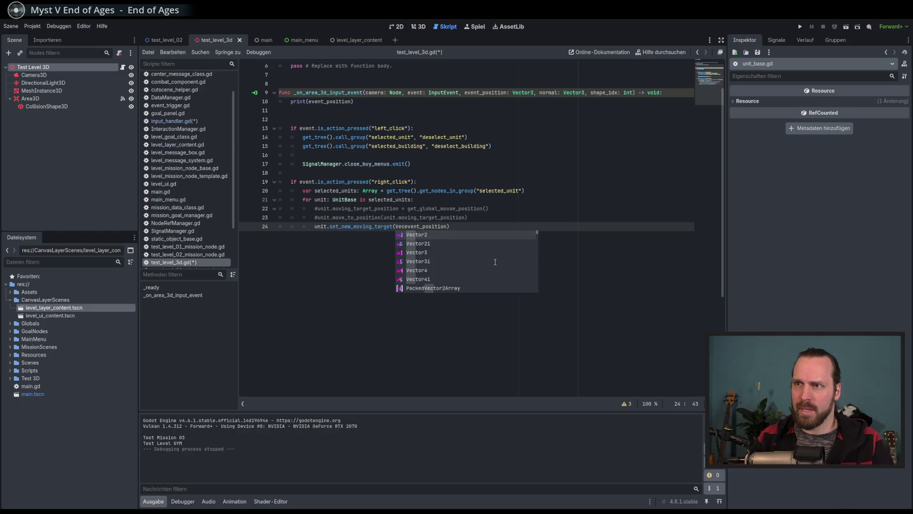
type("(")
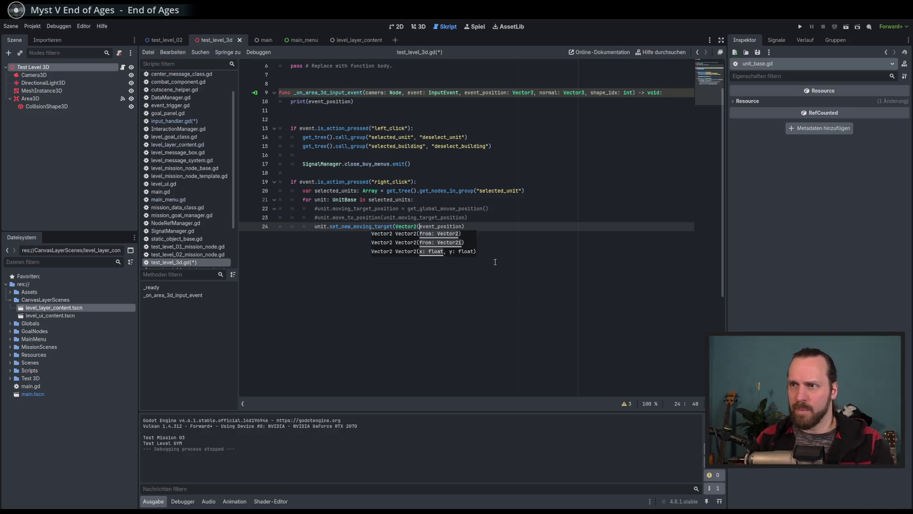
left_click(463, 226)
type(".x")
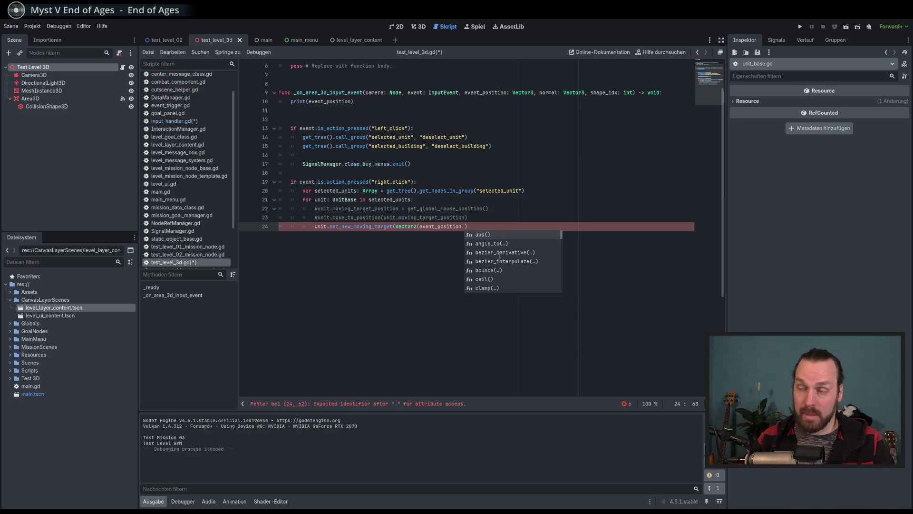
type(", even")
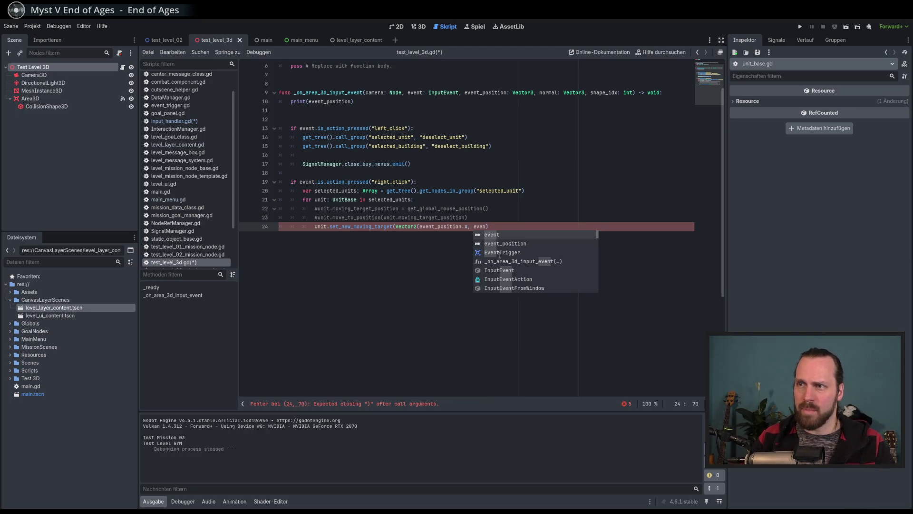
key("Down")
key("Return")
type(".z")
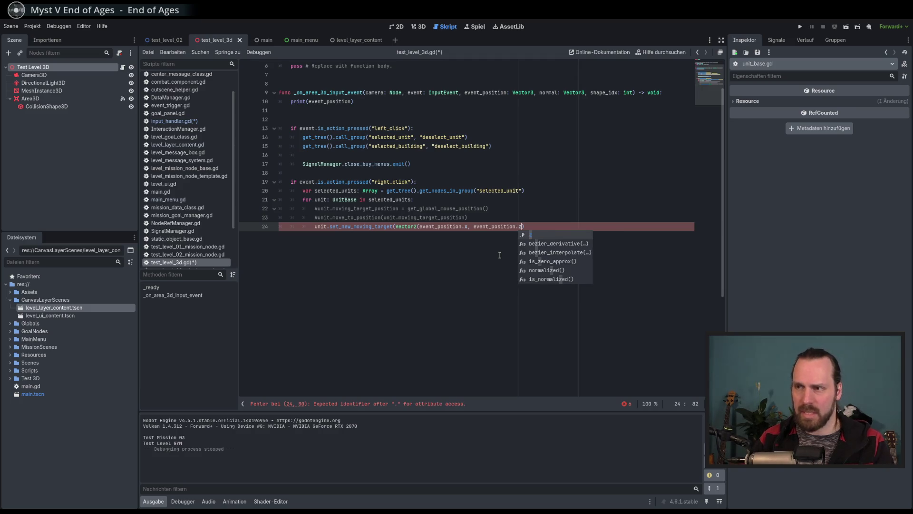
key("Escape")
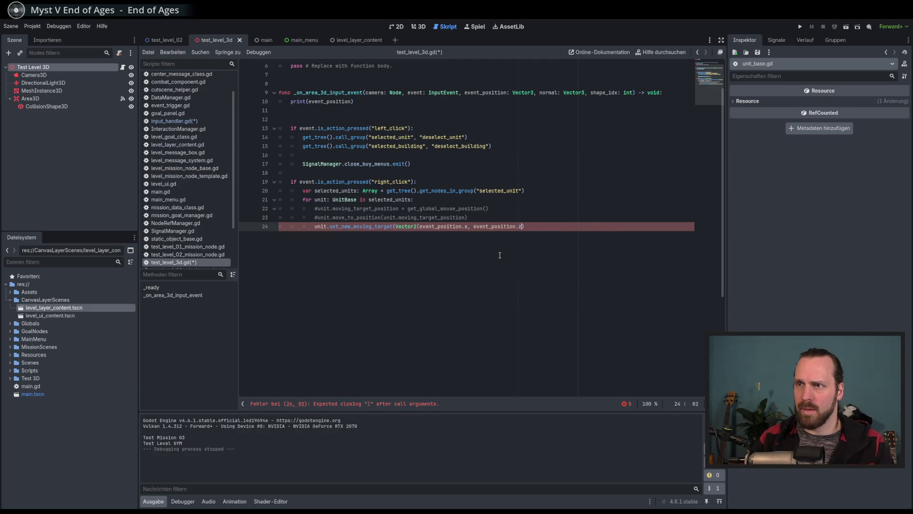
- Save the scripts, add an empty line after line 24, and run the project
key("ctrl+s")
type("))")
key("Return")
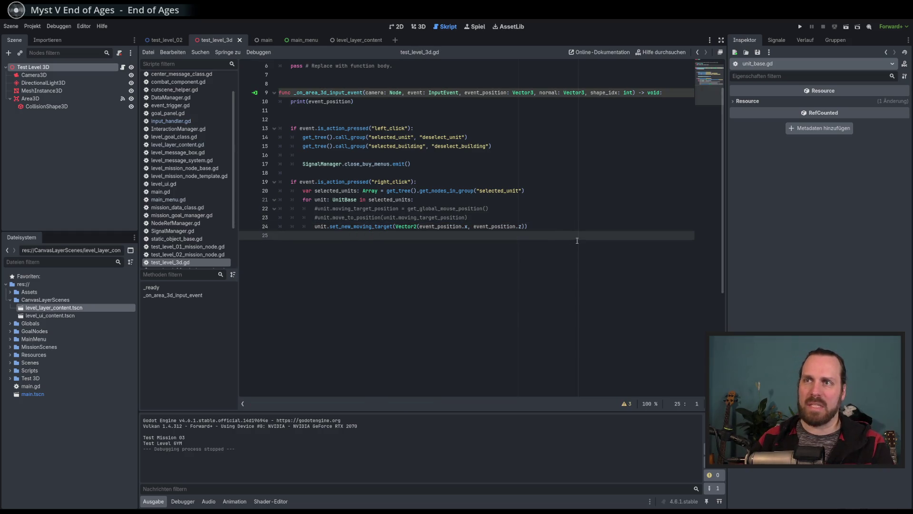
key("F5")
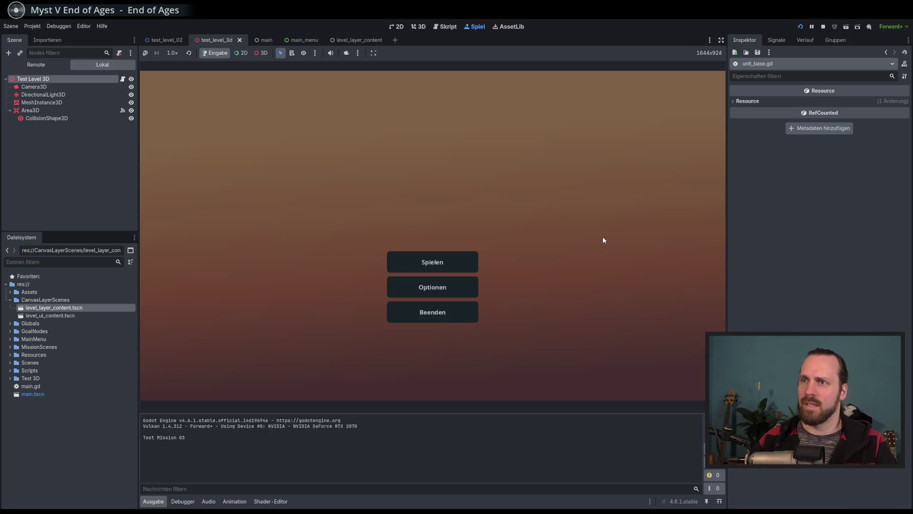
- Open the game's mission select screen, stop the game, and look over lines 13–19
left_click(439, 261)
key("F8")
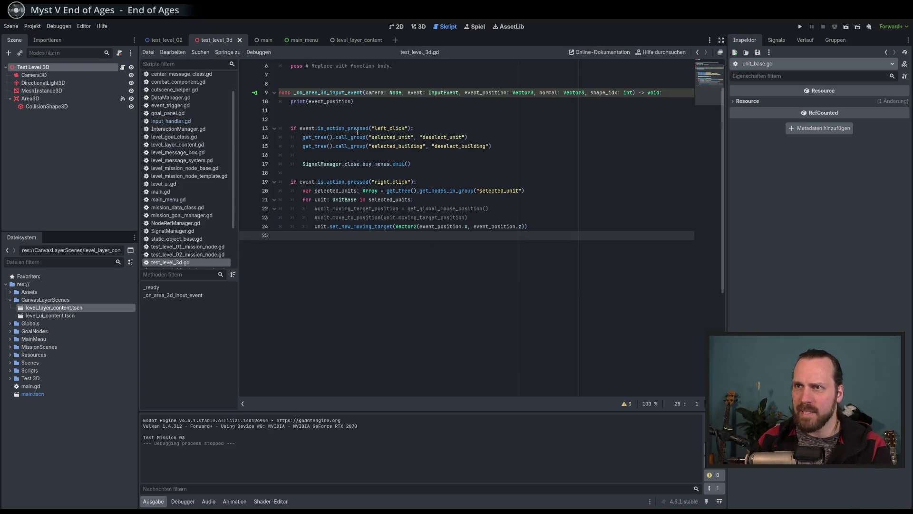
left_click(400, 130)
left_click(363, 164)
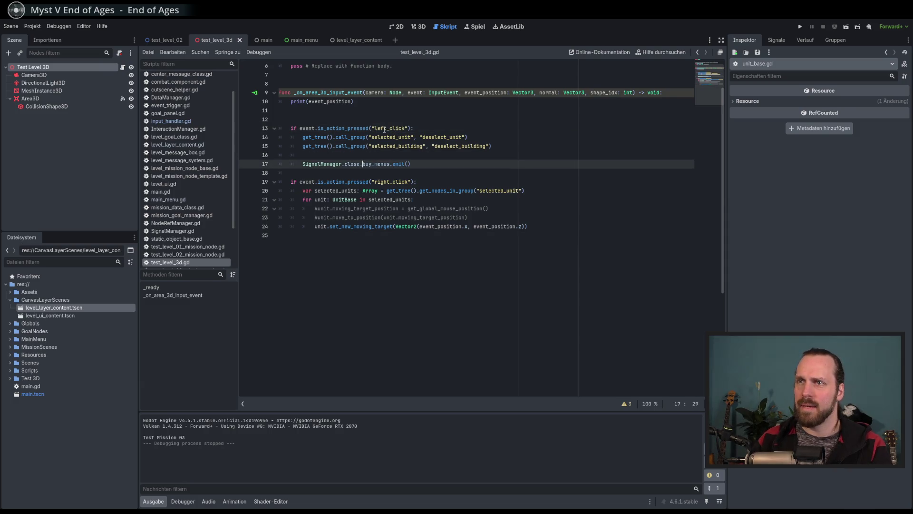
left_click(384, 129)
left_click(393, 182)
- Comment out lines 10–22 of input_handler.gd and run the project again
left_click(192, 122)
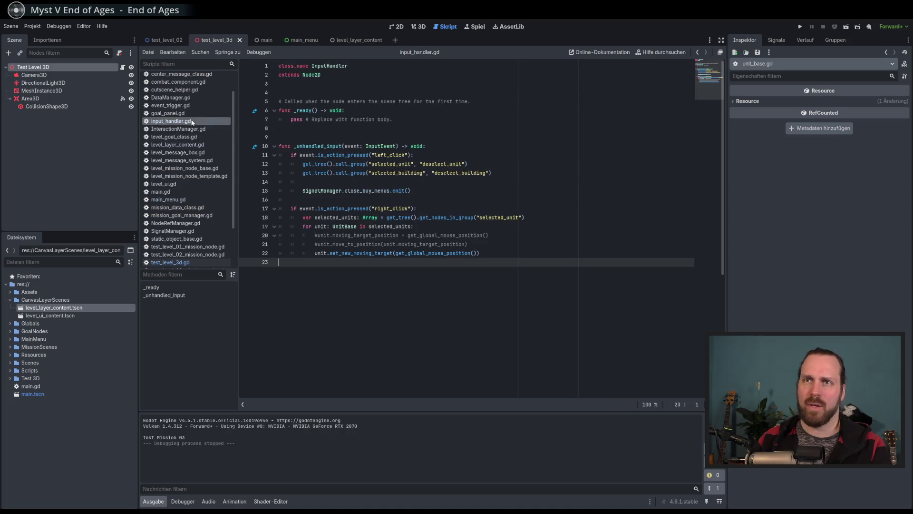
left_click(333, 146)
double_click(323, 146)
left_click(381, 185)
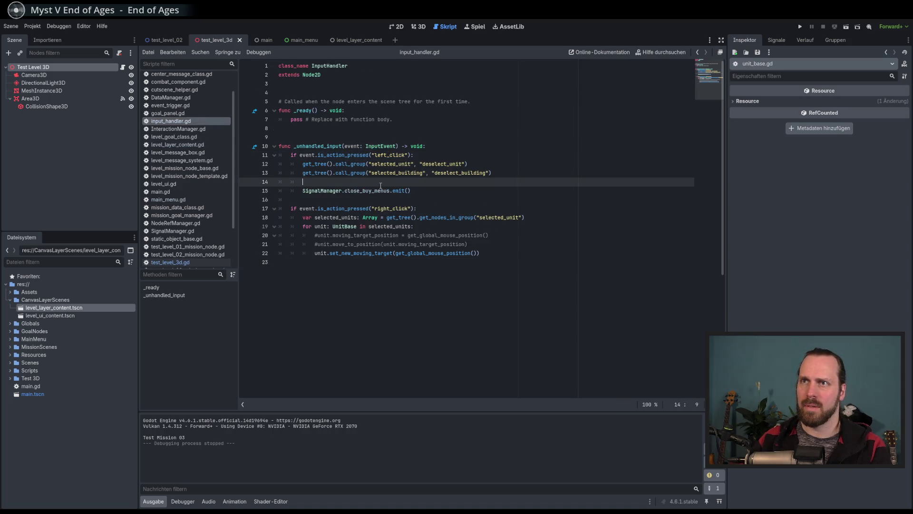
left_click_drag(279, 146, 375, 257)
key("ctrl+k")
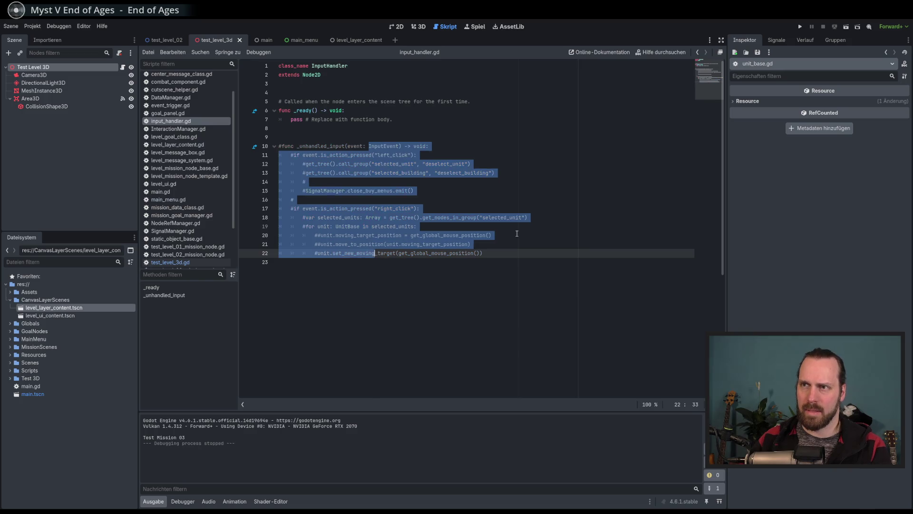
left_click(517, 235)
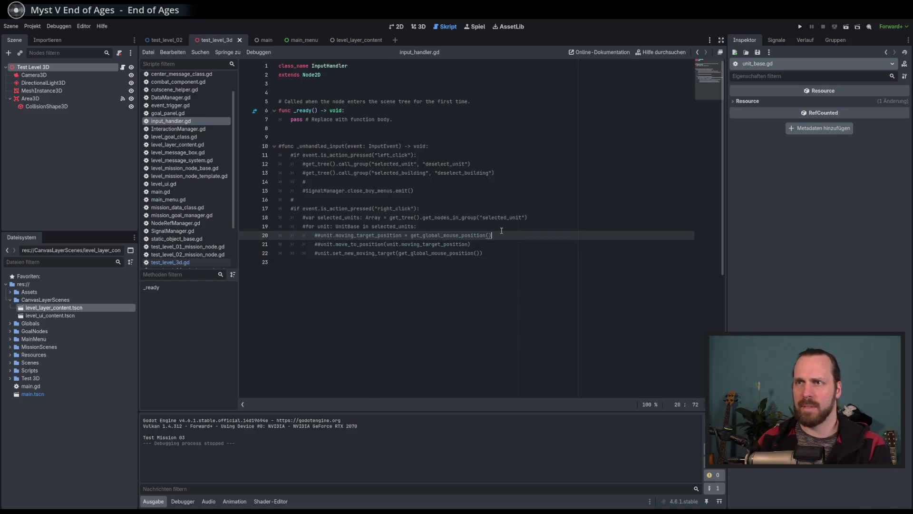
key("F5")
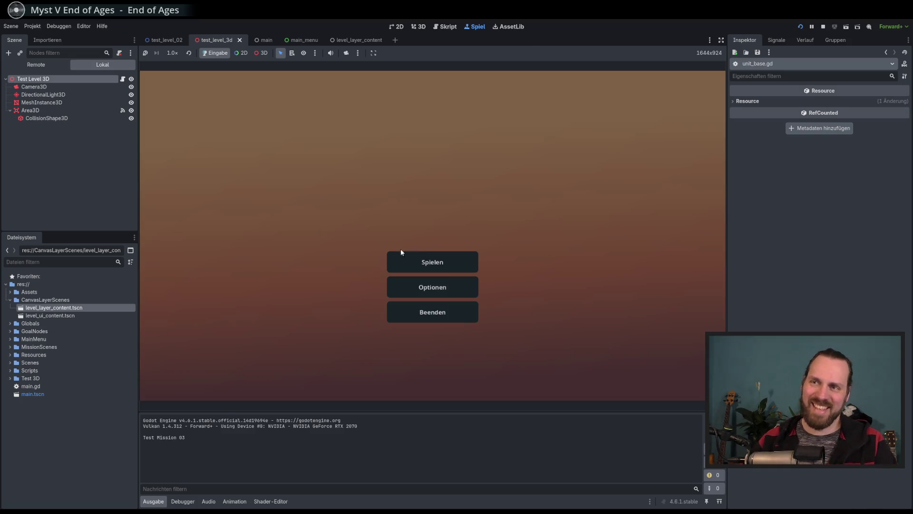
- Start Test Mission 02, click a unit to log its position, stop, and open test_level_3d.gd
left_click(404, 259)
left_click(293, 172)
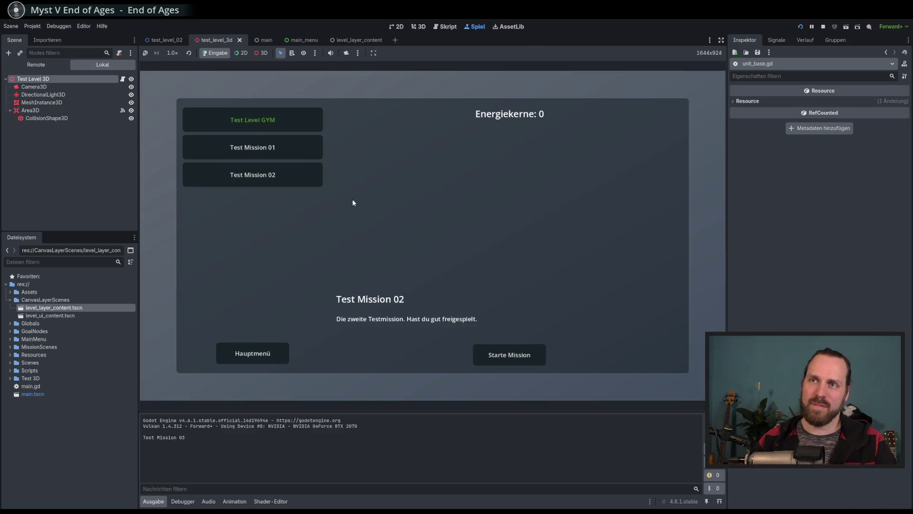
left_click(505, 355)
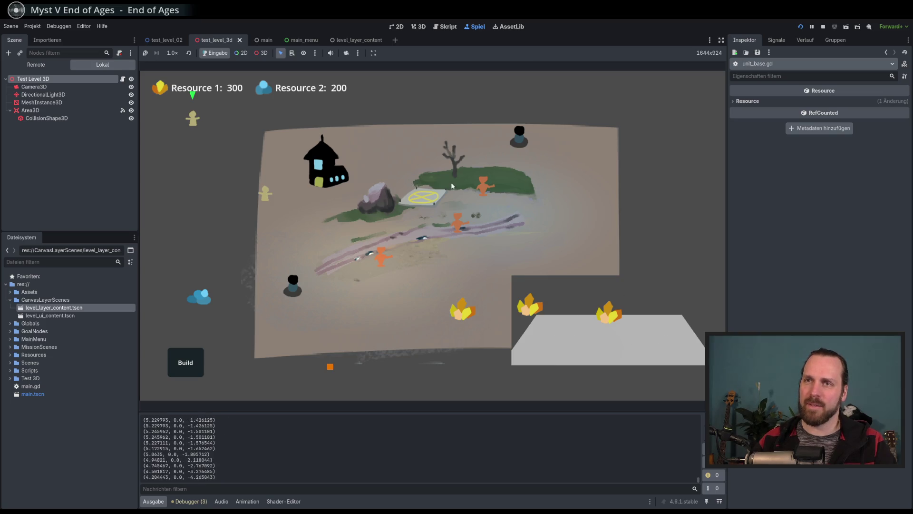
left_click(266, 195)
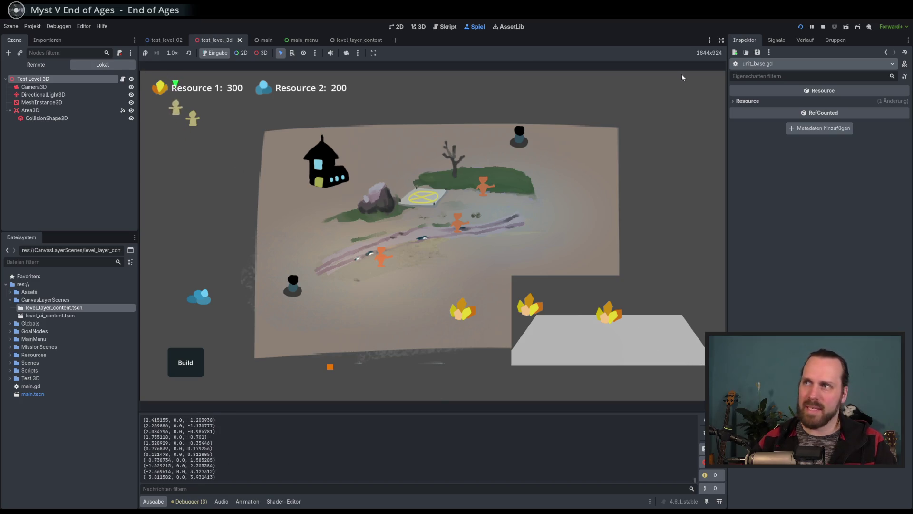
key("F8")
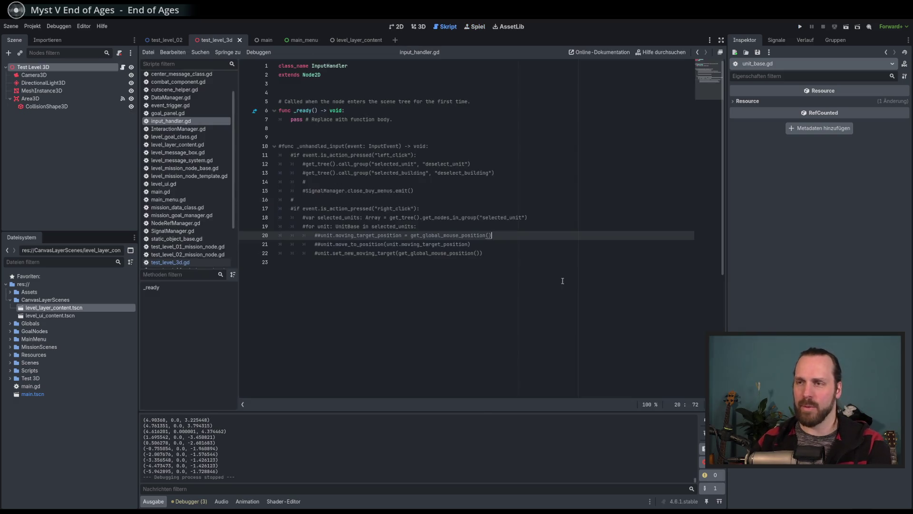
left_click(197, 262)
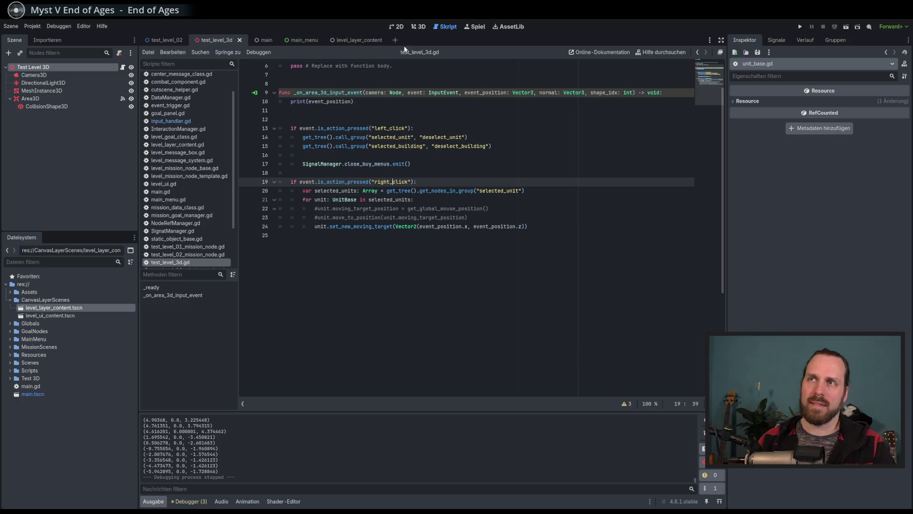
- From the 2D workspace, run a test mission, click the level ground, then stop the game
left_click(396, 26)
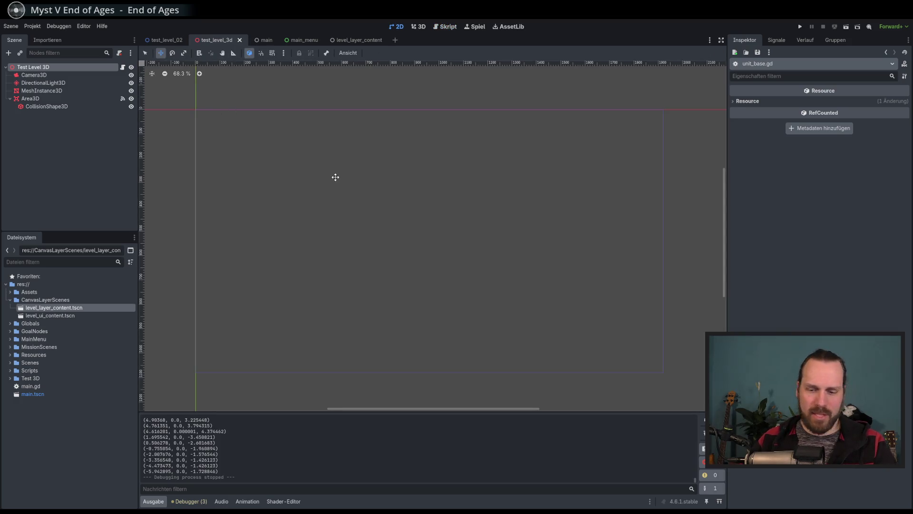
key("F5")
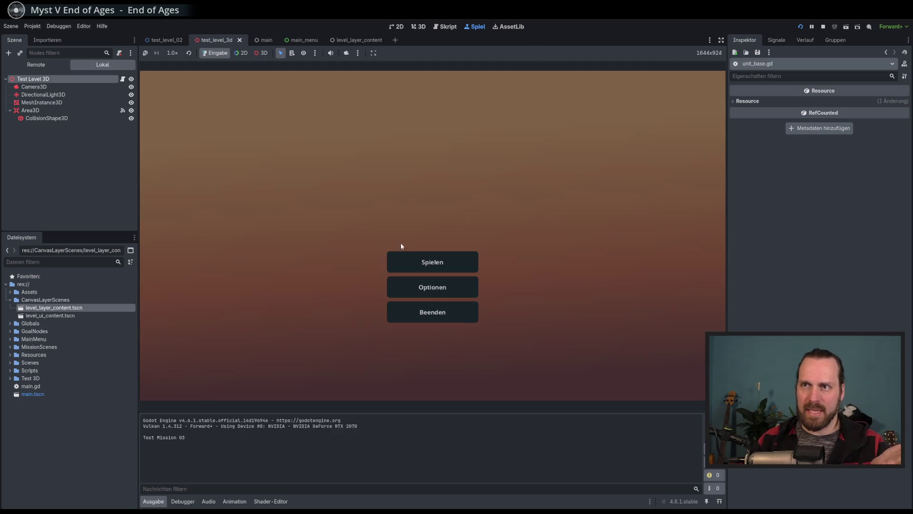
left_click(433, 263)
left_click(292, 174)
left_click(253, 147)
left_click(522, 361)
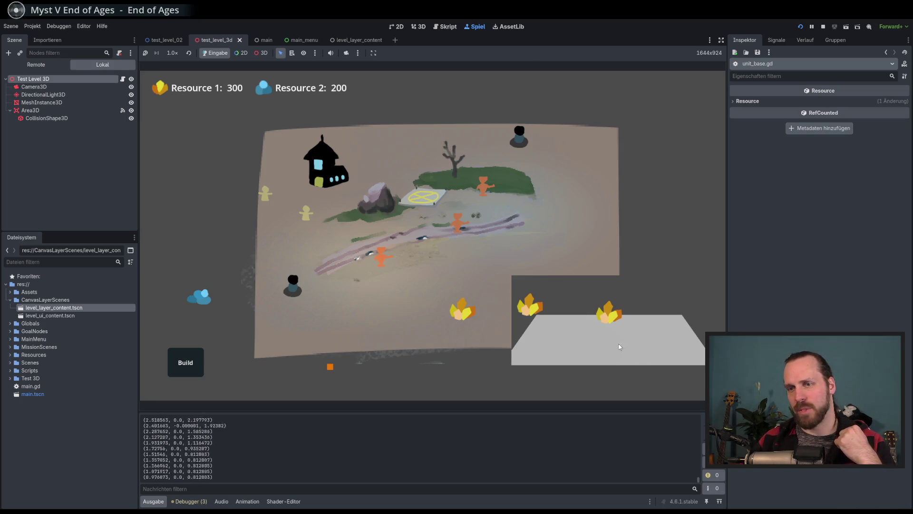
key("F8")
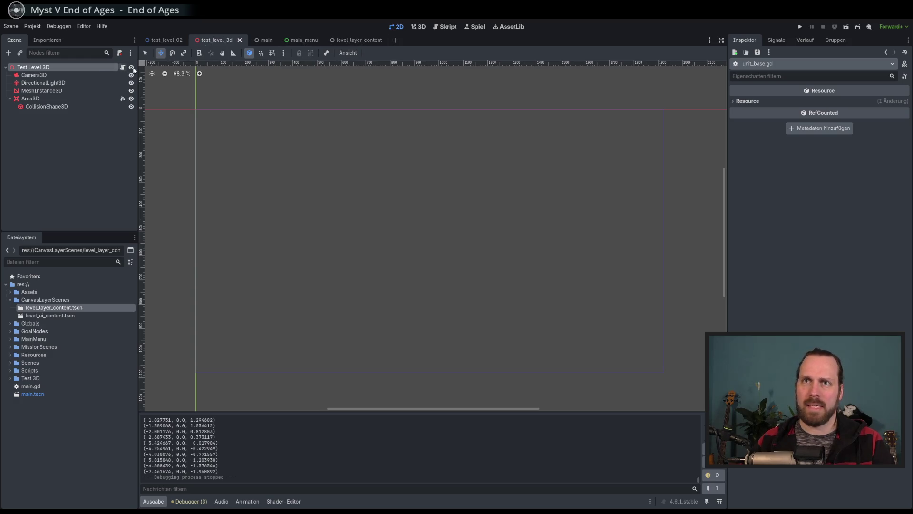
- Zoom and orbit around the 3D plane, select the Test Level 3D root, and open its script
left_click(419, 27)
scroll(178, 104, "up", 5)
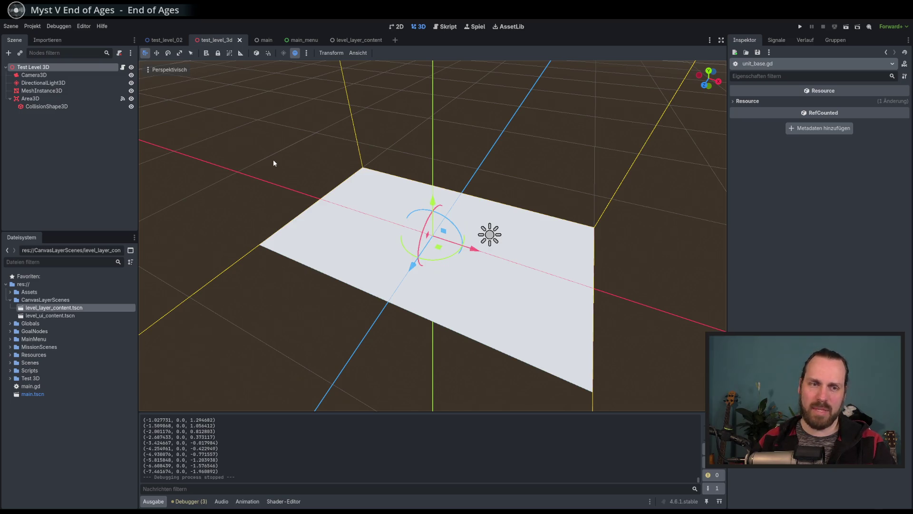
left_click(123, 68)
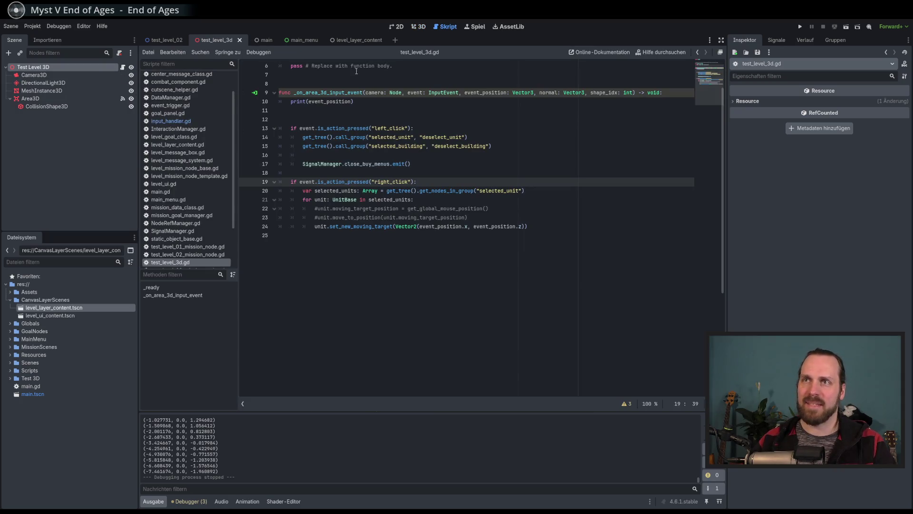
left_click(420, 27)
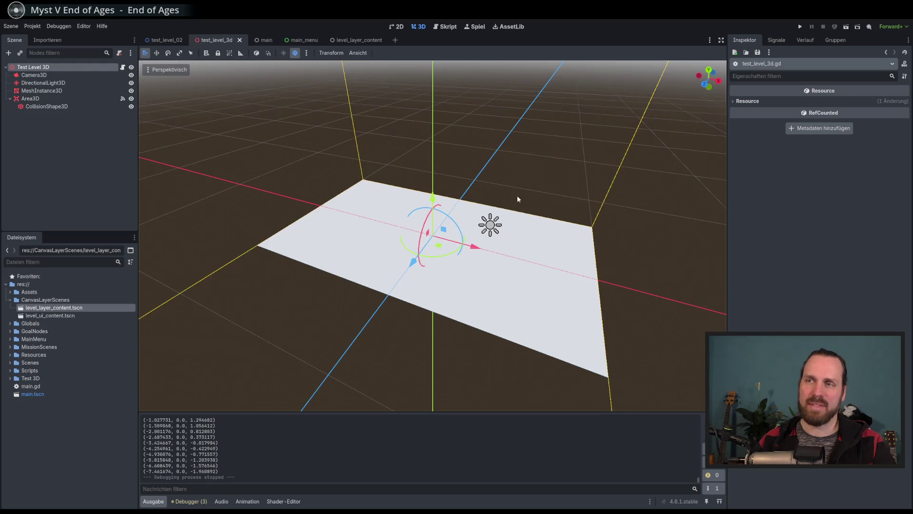
left_click_drag(424, 165, 250, 129)
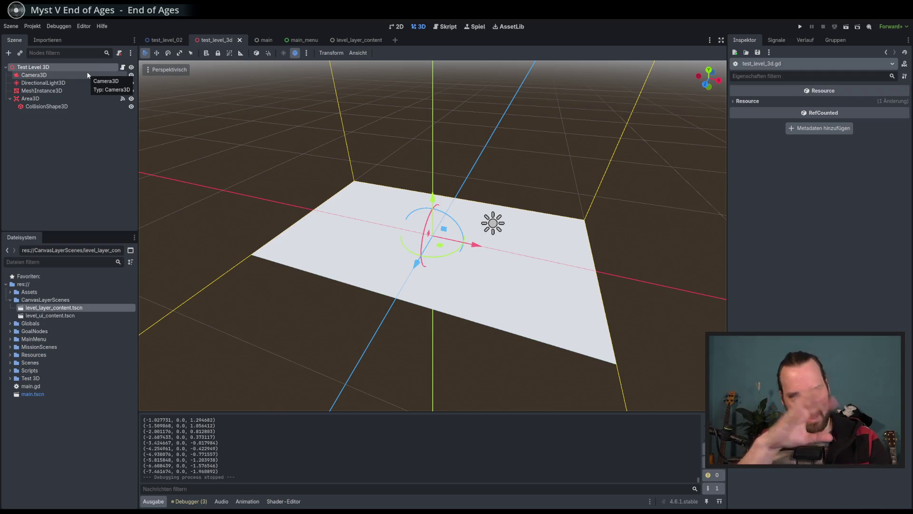
left_click(114, 67)
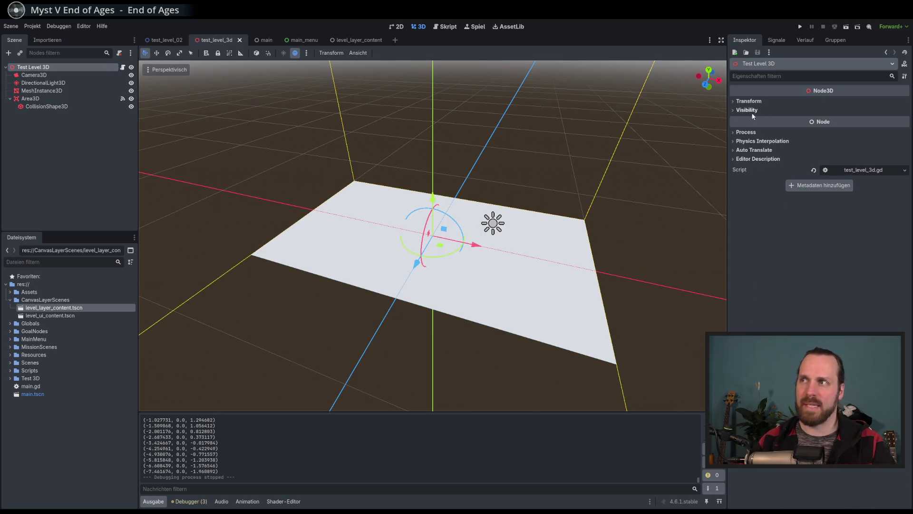
left_click(122, 67)
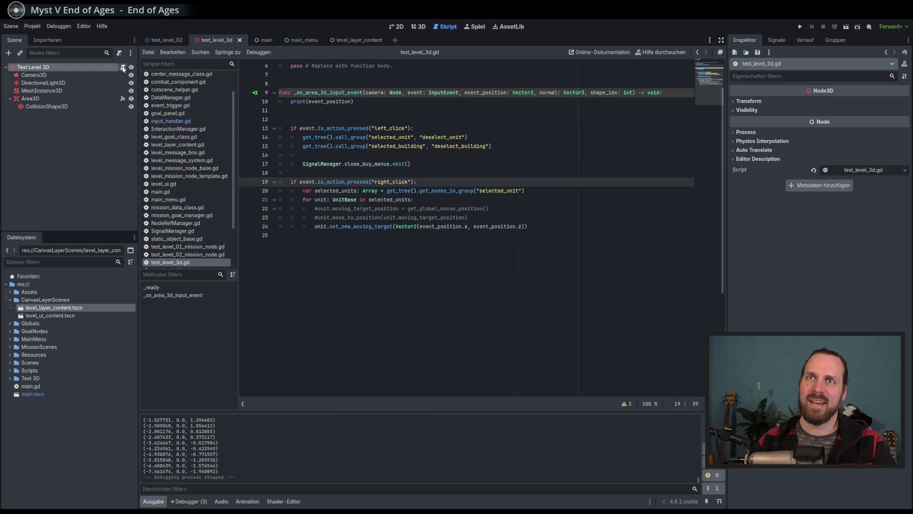
- Inspect the root's Transform, the CollisionShape3D and Area3D nodes, then open test_level_3d.gd
left_click(419, 27)
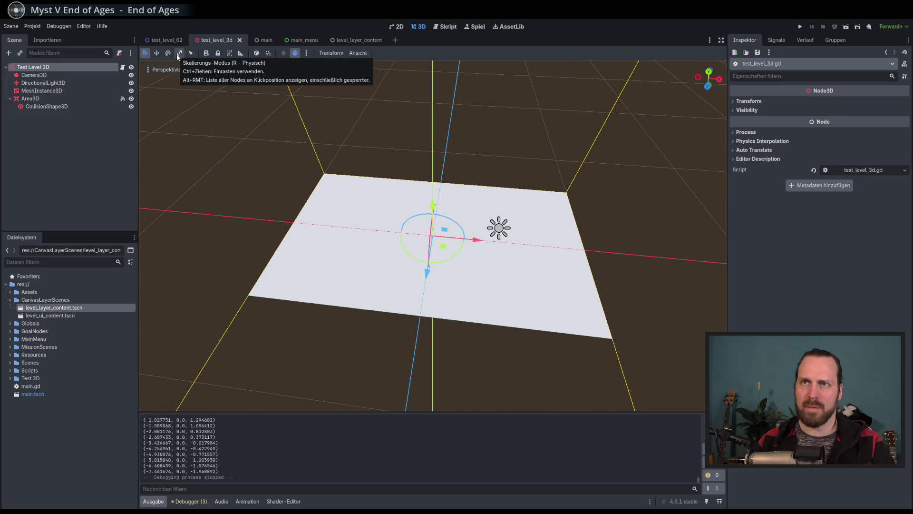
left_click(750, 102)
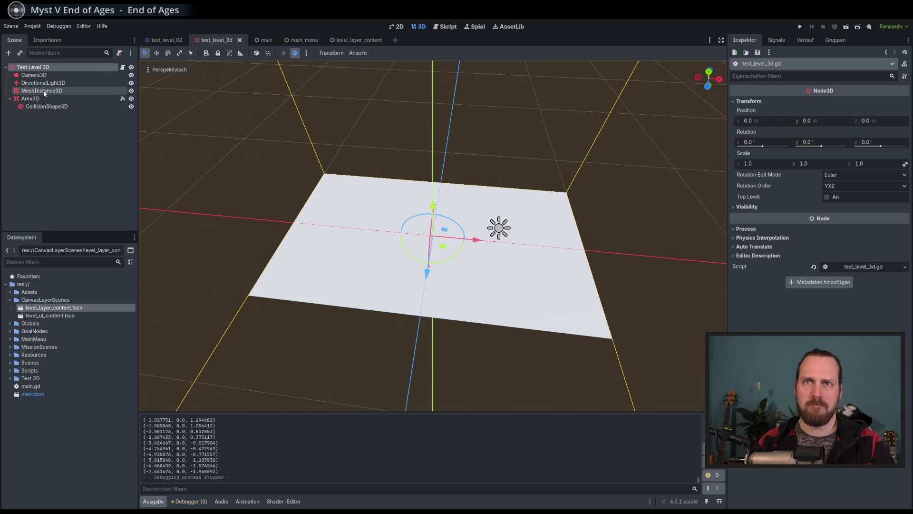
left_click(46, 108)
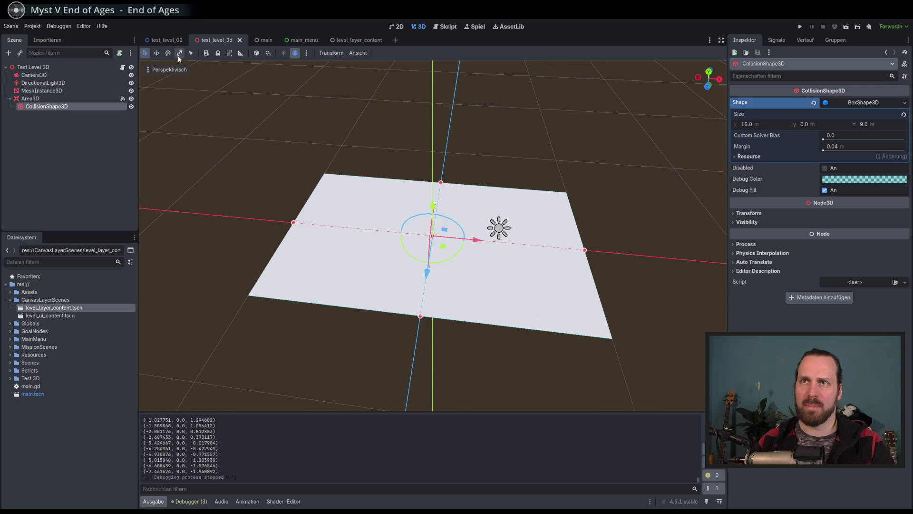
left_click(396, 26)
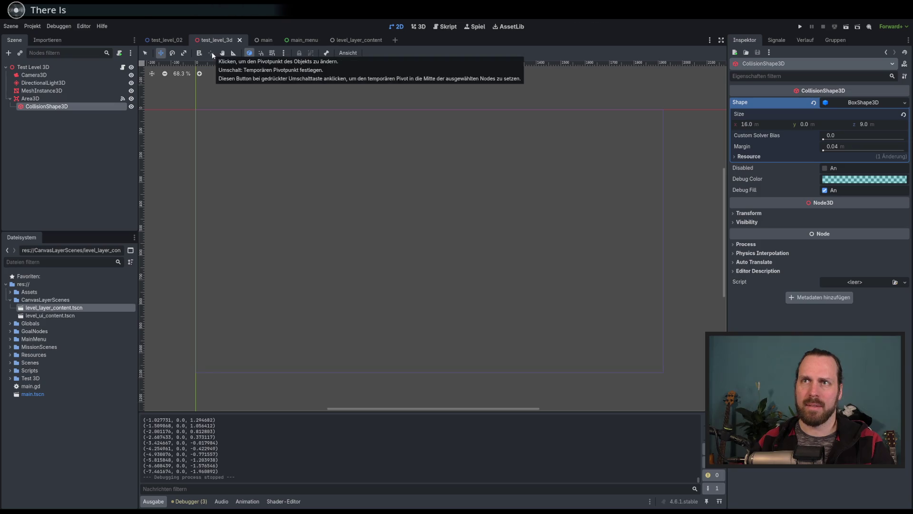
left_click(420, 26)
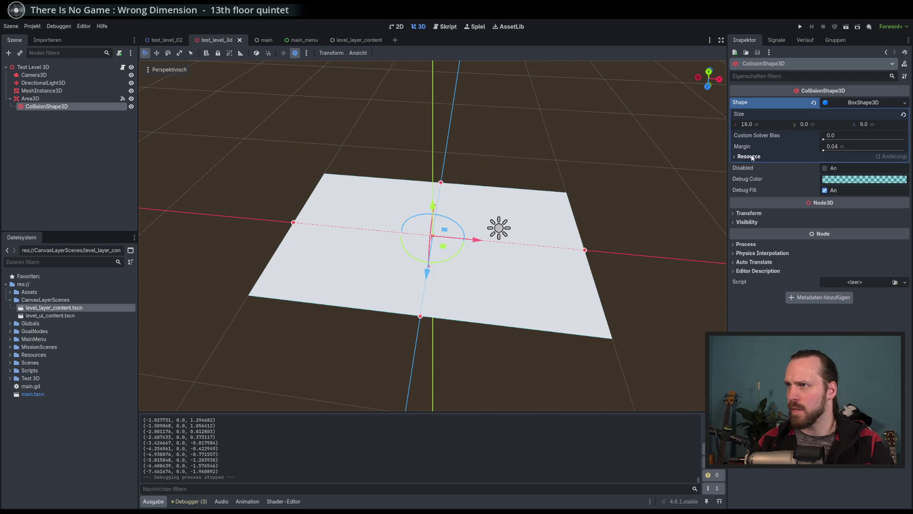
left_click(95, 98)
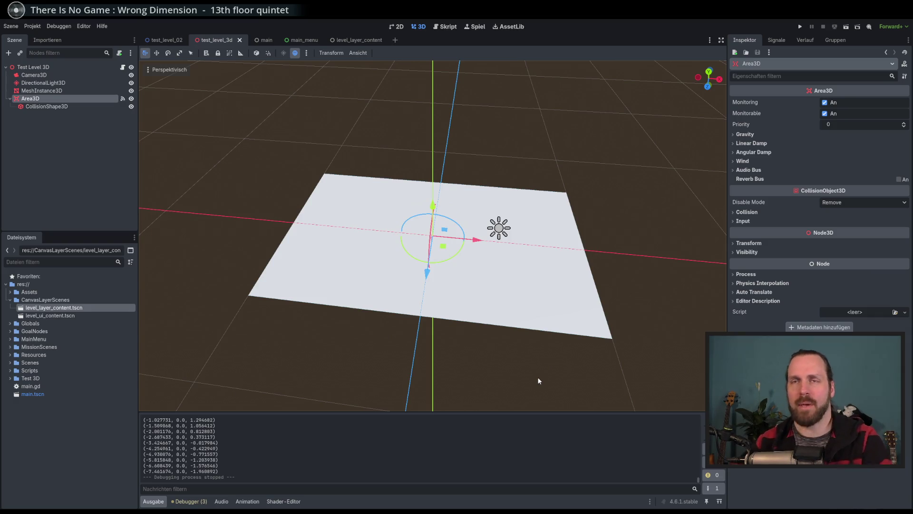
left_click(123, 68)
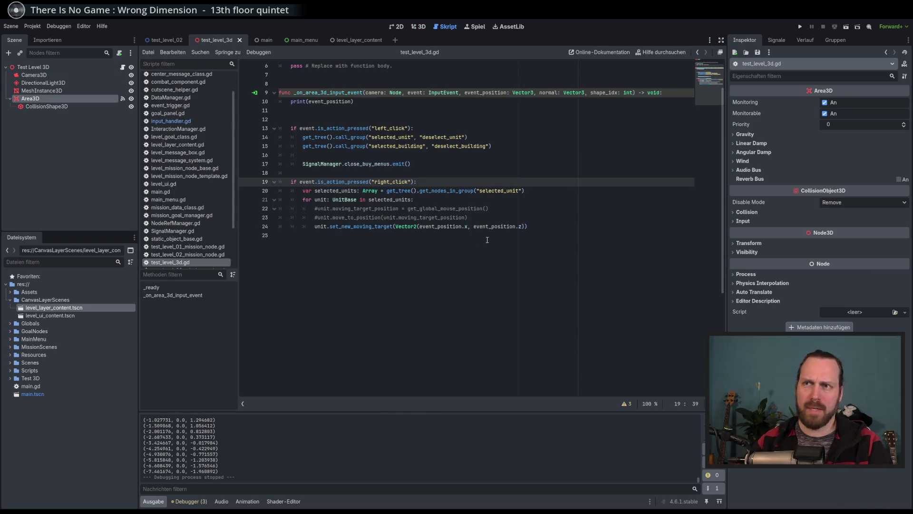
left_click(549, 251)
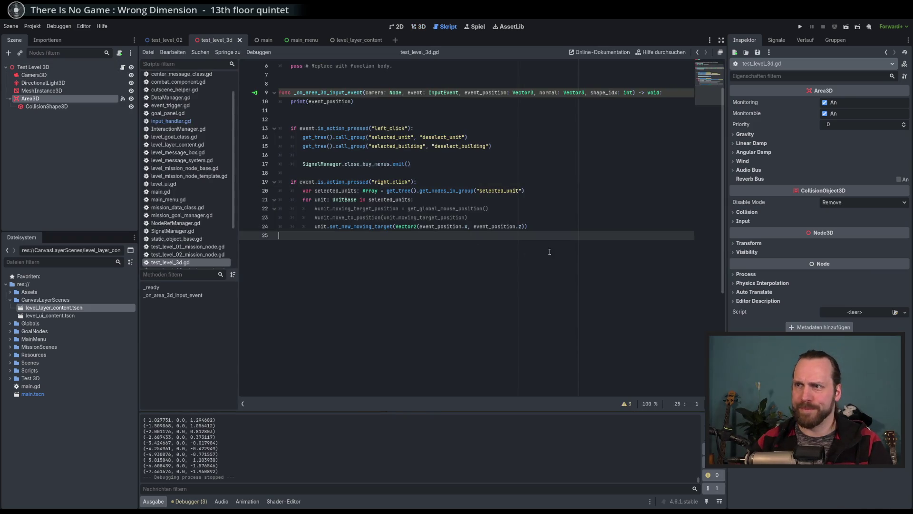
double_click(480, 93)
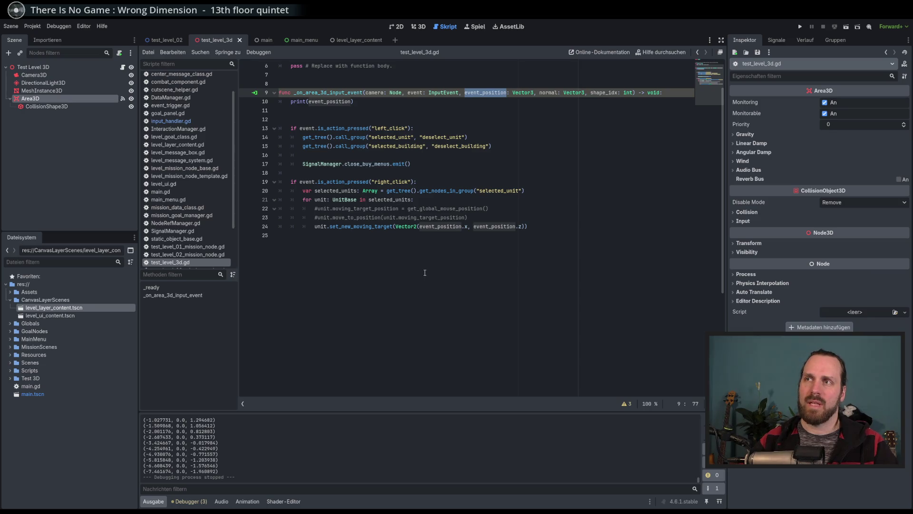
- Add blank lines below the input handler and start typing a new func
left_click(455, 289)
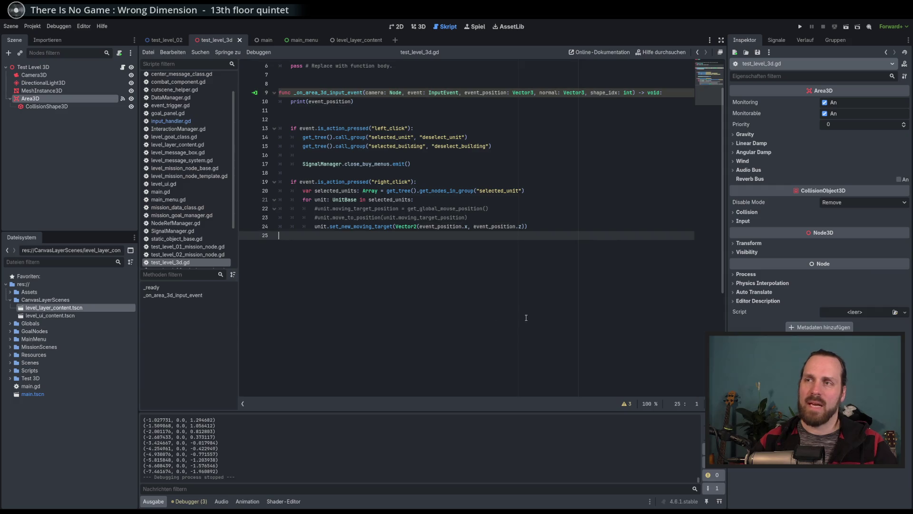
key("Return")
key("Return")
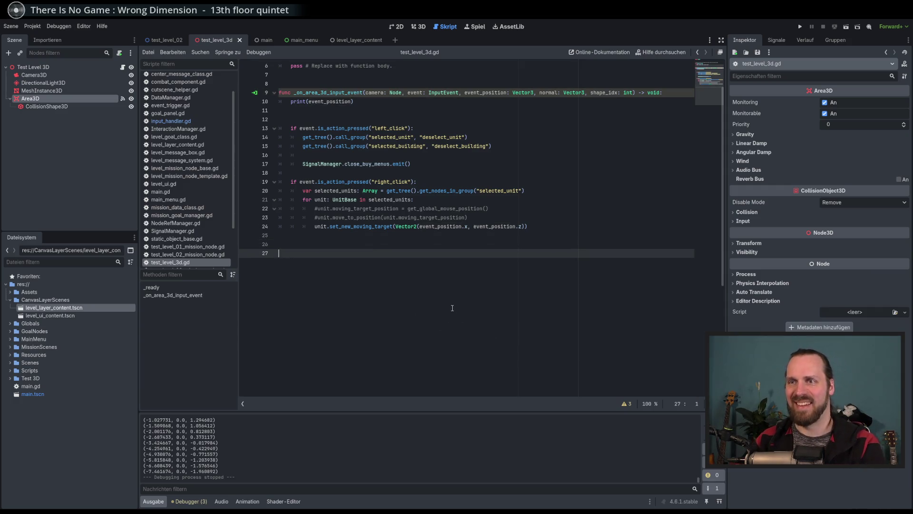
type("func")
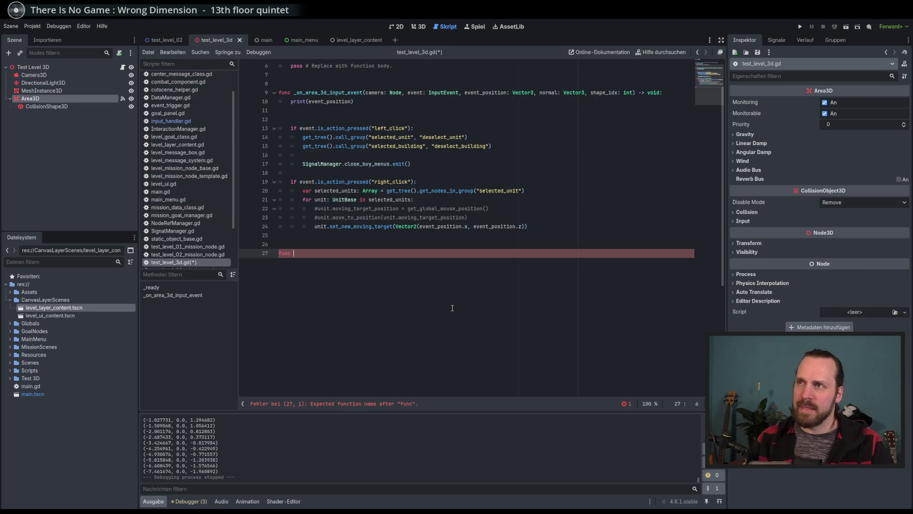
- Declare var screen_resolution: Vector2 = Vector2(1920, 1080) at the top and save the script
scroll(453, 308, "up", 2)
left_click(322, 84)
key("Return")
key("Return")
key("Return")
type("var sc")
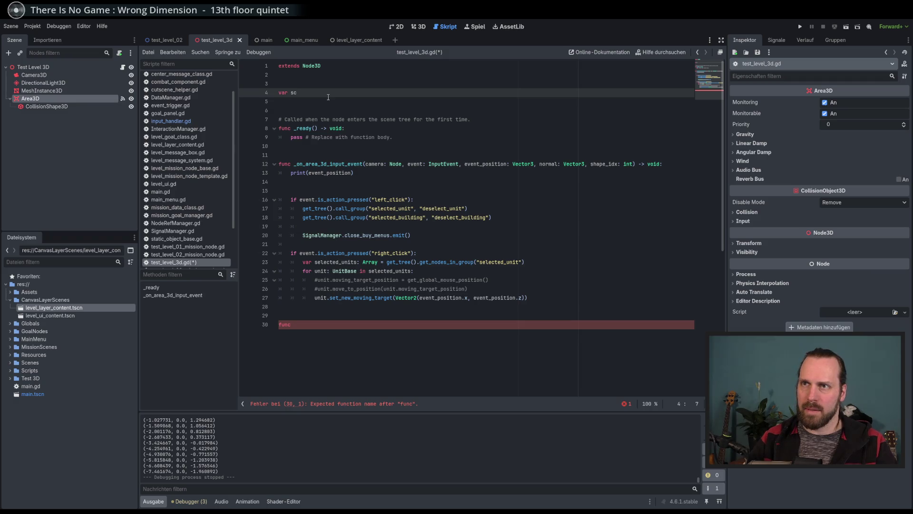
type("reen_resolution")
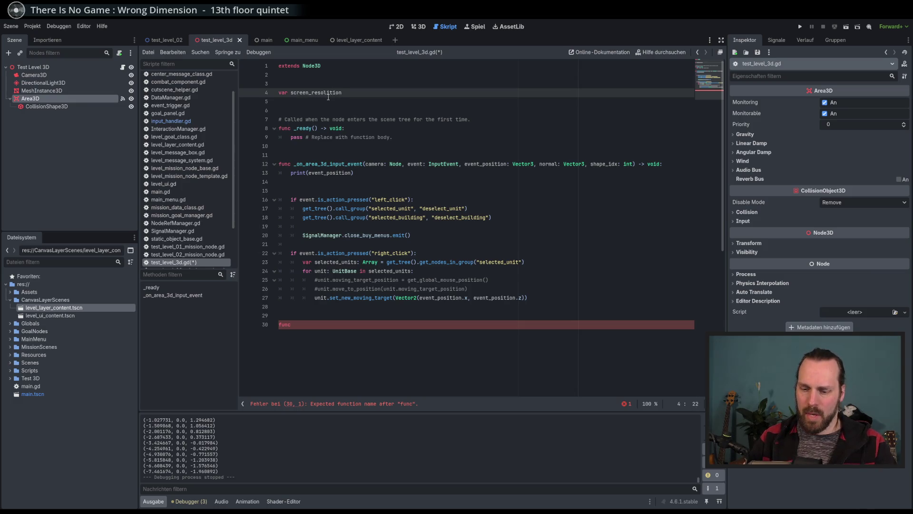
type(": Vector2 = ")
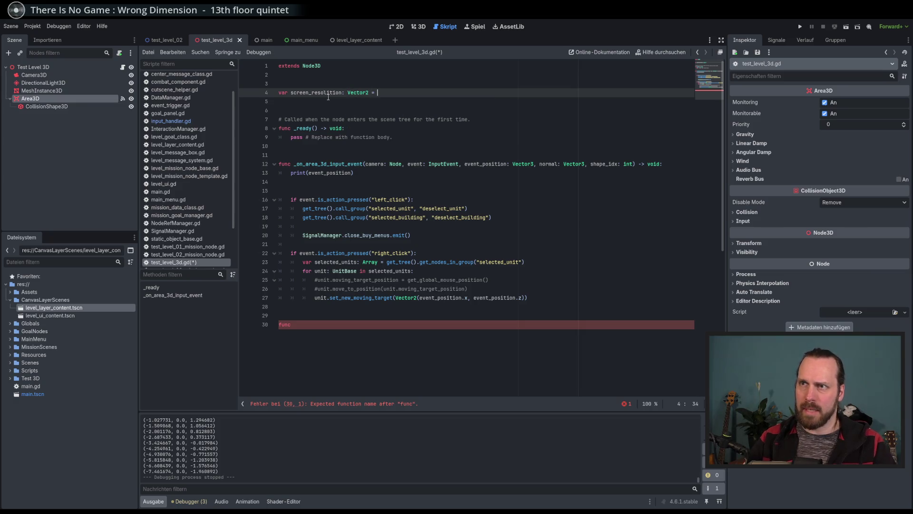
type("1920")
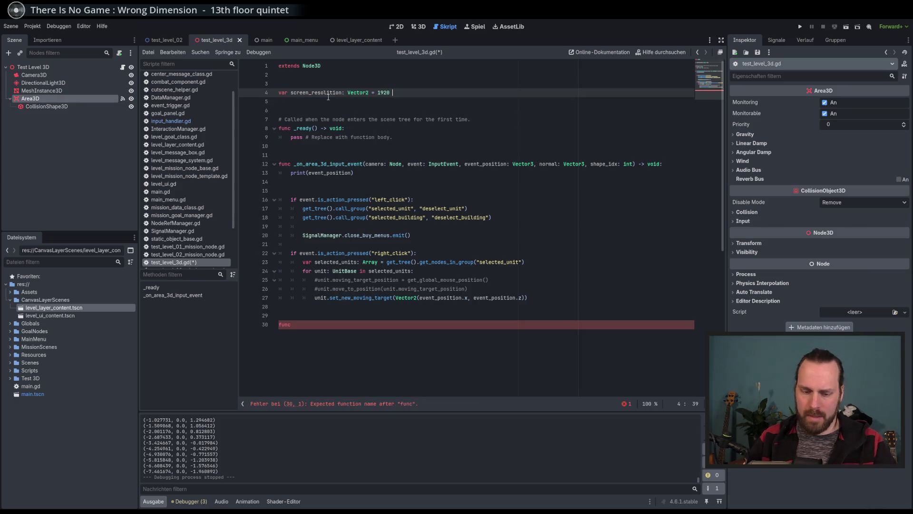
key("BackSpace")
key("BackSpace")
key("BackSpace")
type("Vec")
key("Return")
type("(1920")
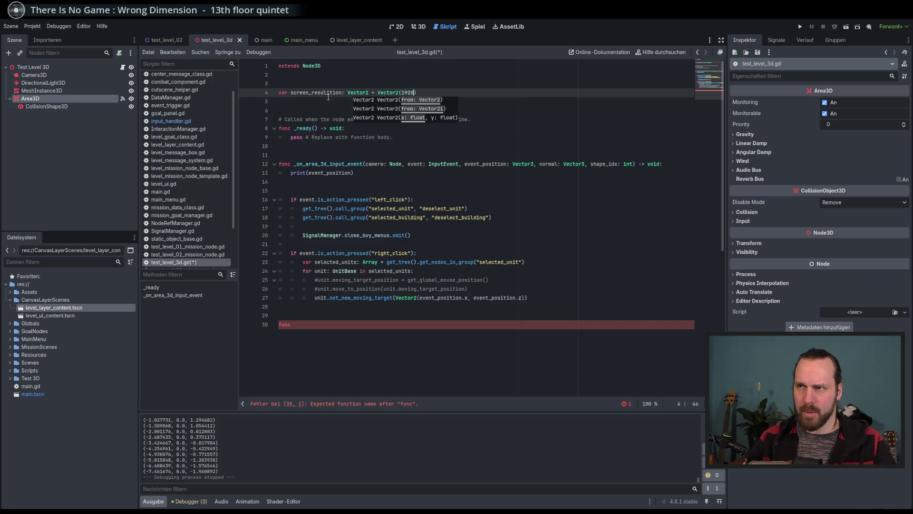
type(", 1080)")
key("ctrl+s")
left_click(34, 28)
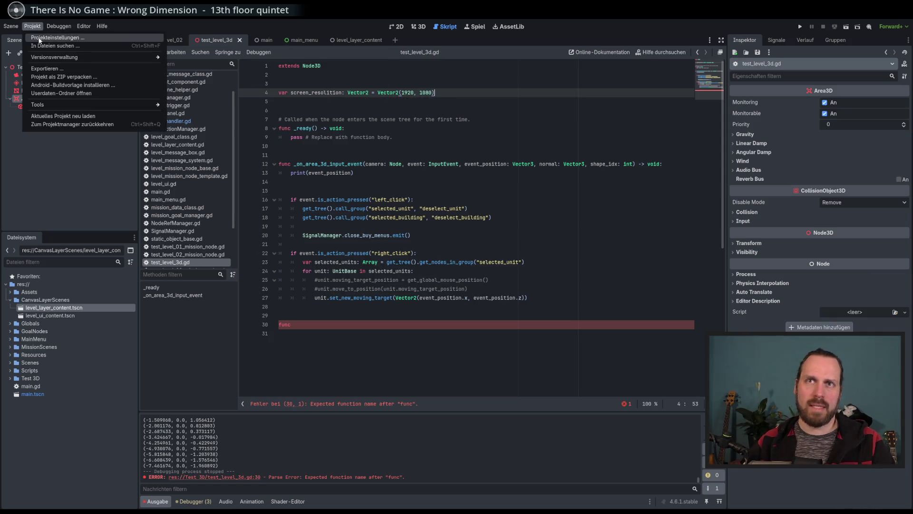
- Copy the Viewport Width property path from Project Settings > Display > Window, then return to the script's last line
left_click(39, 39)
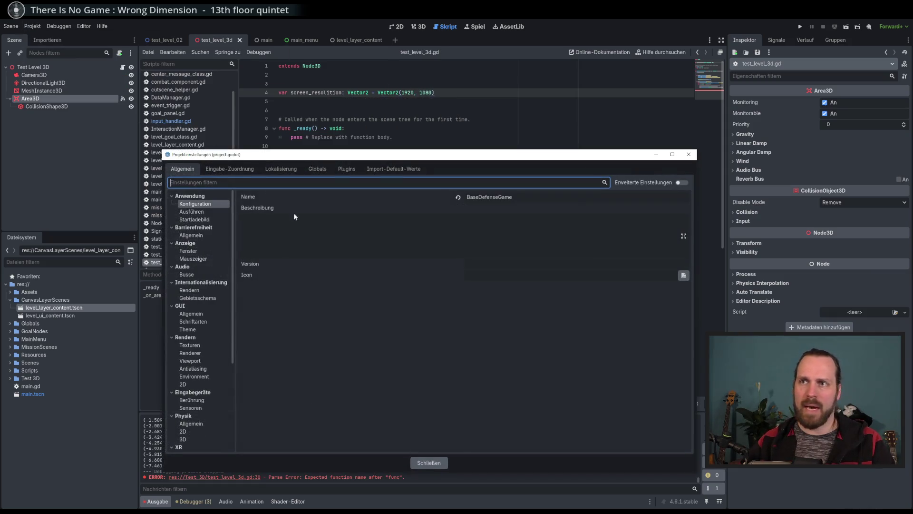
left_click(199, 252)
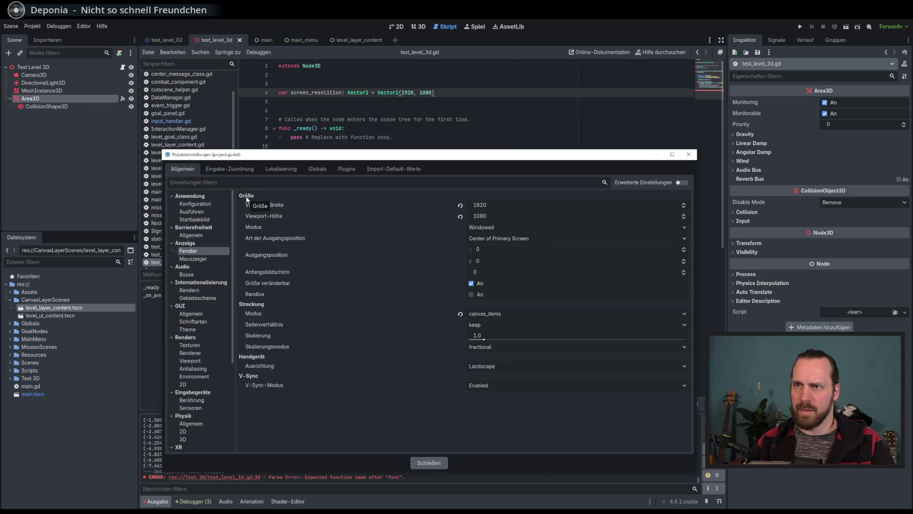
right_click(258, 204)
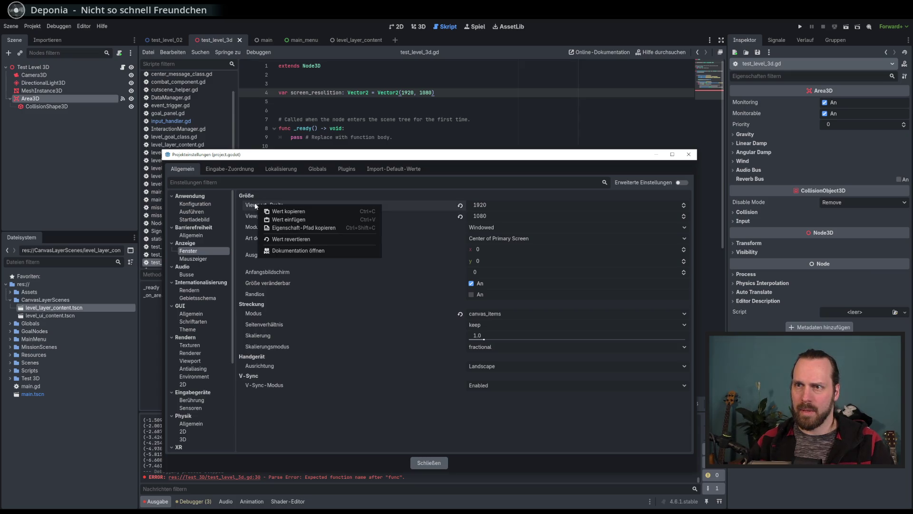
left_click(314, 227)
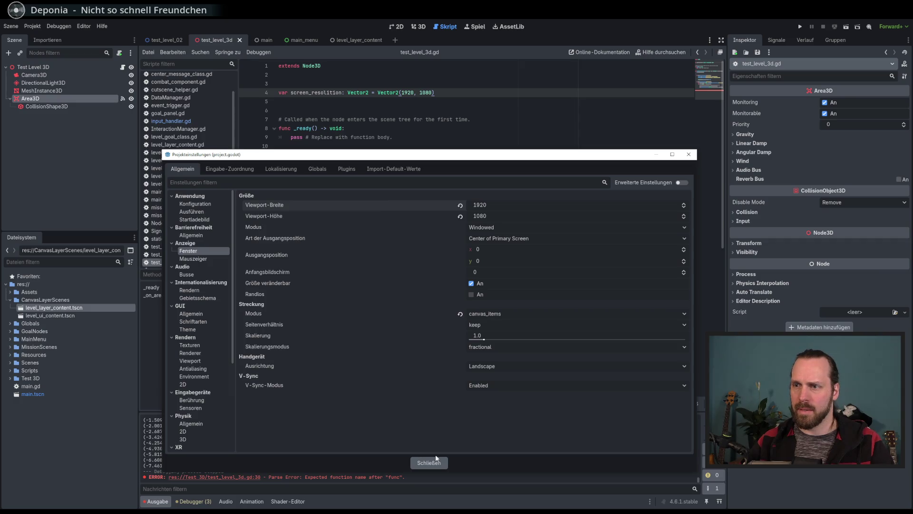
left_click(432, 460)
left_click(351, 332)
- Discard a pasted property path and remove screen_resolution's Vector2 initializer on line 4
key("Return")
key("ctrl+v")
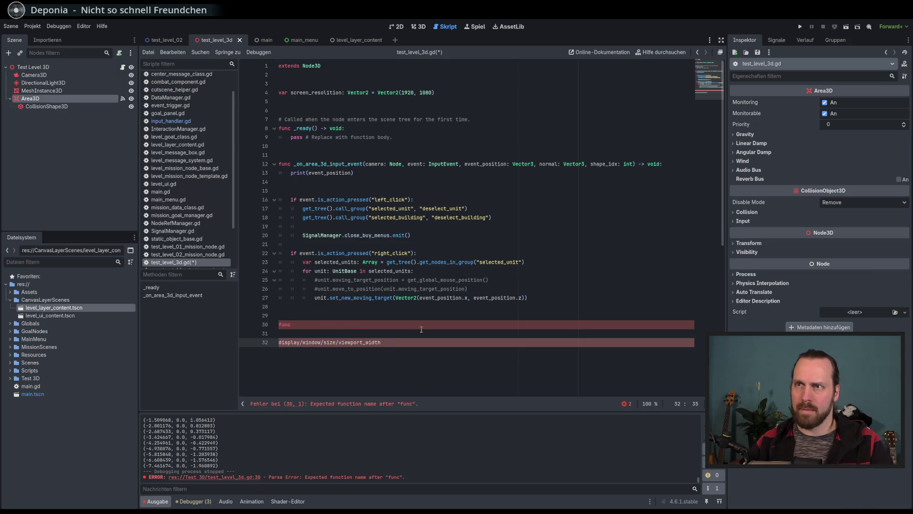
left_click_drag(394, 343, 388, 333)
key("ctrl+c")
key("BackSpace")
left_click_drag(445, 95, 369, 93)
key("BackSpace")
- Replace _ready's pass with a screen_resolution assignment from the viewport path; comment out the stray func line
left_click_drag(406, 136, 291, 137)
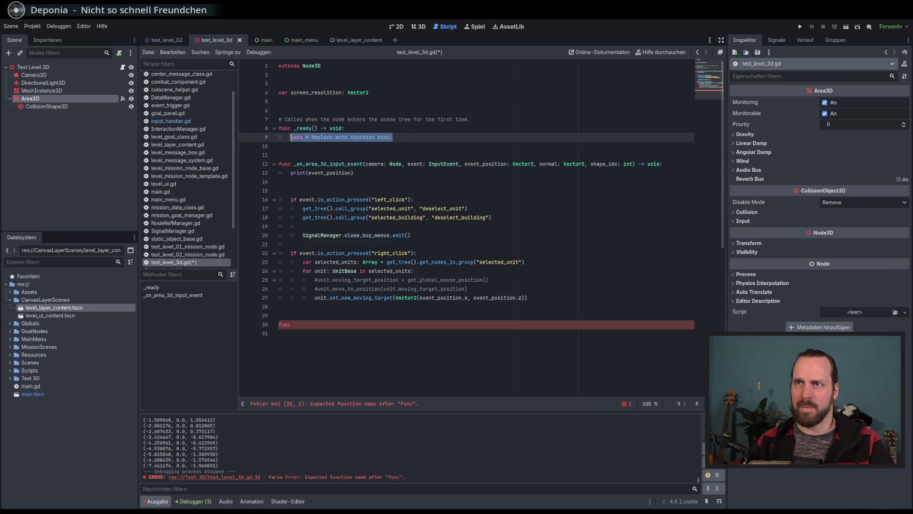
type("sc")
key("Return")
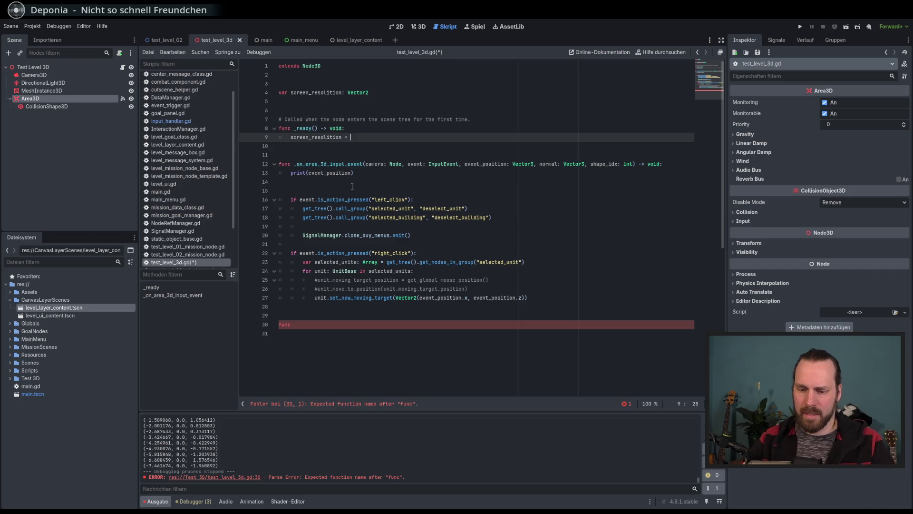
key("ctrl+v")
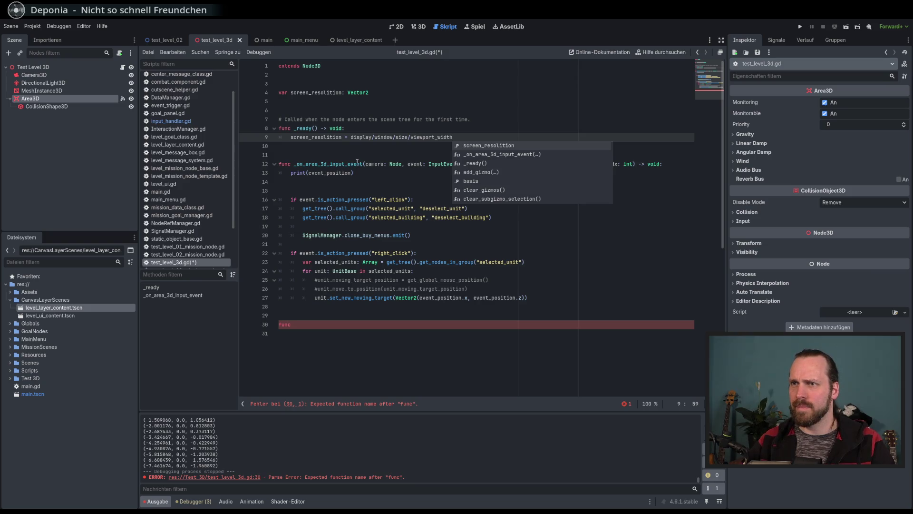
left_click(400, 155)
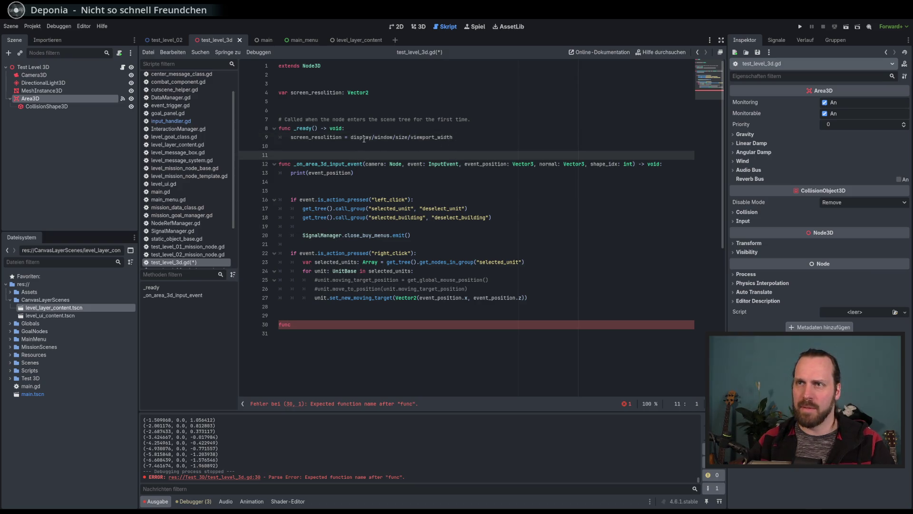
left_click(319, 325)
key("ctrl+k")
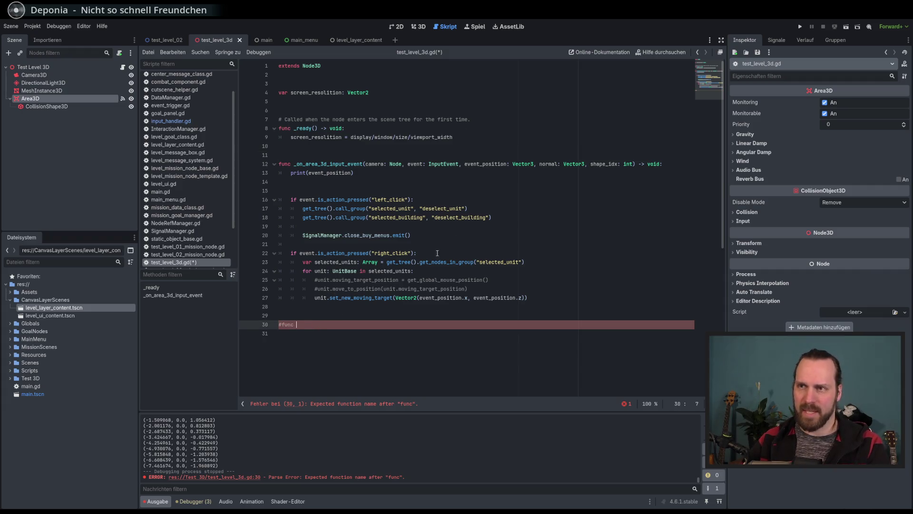
- Wrap the viewport width property path on line 9 in a Viewport.get(...) call
left_click(482, 137)
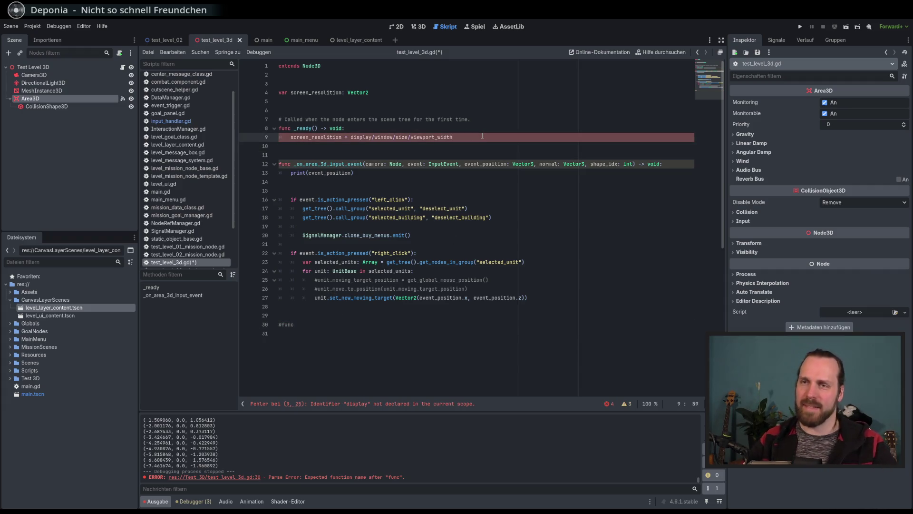
left_click(351, 137)
type("View")
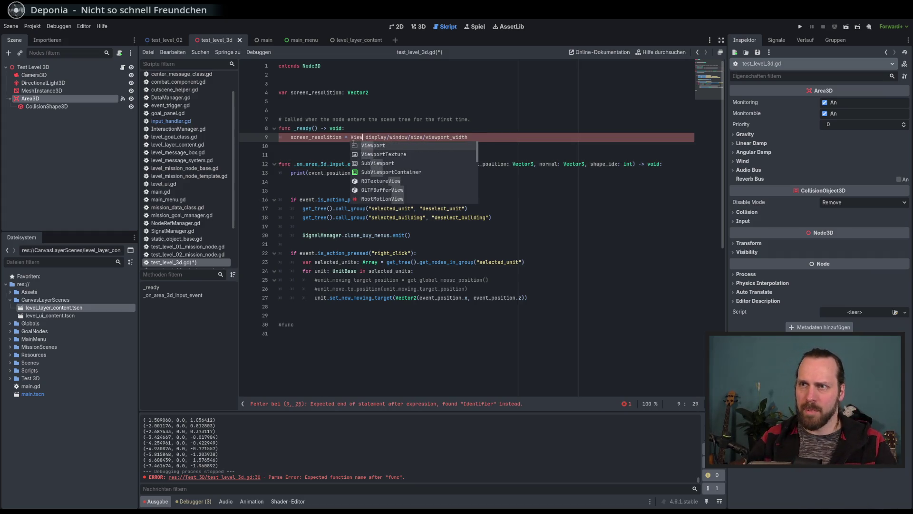
type("por.")
key("BackSpace")
key("Delete")
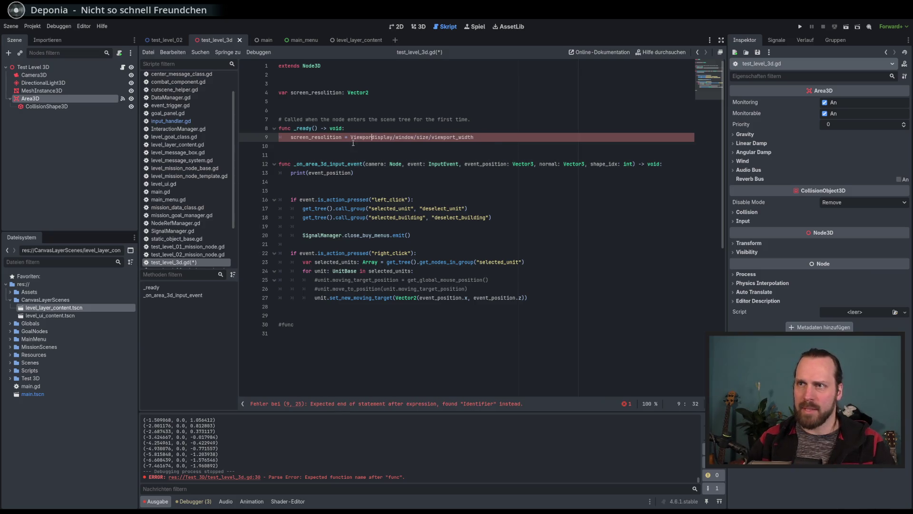
type(".")
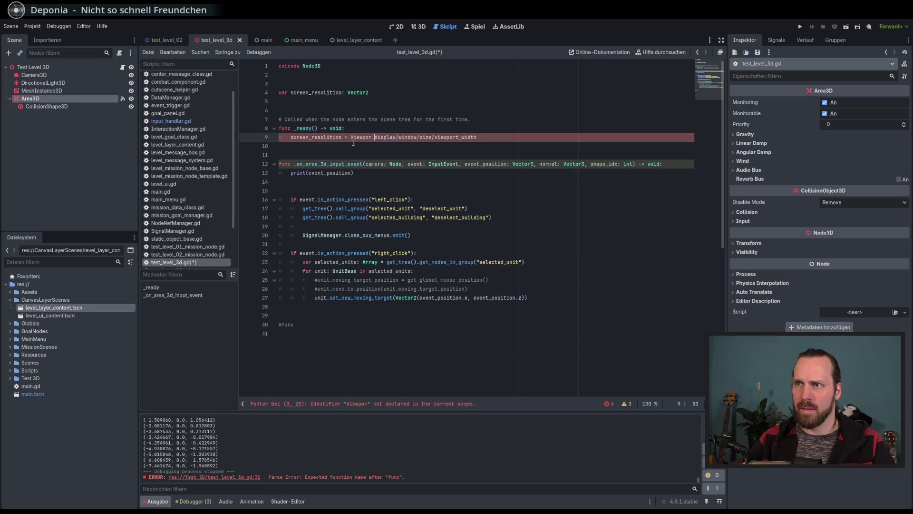
type("get(")
key("End")
type(")")
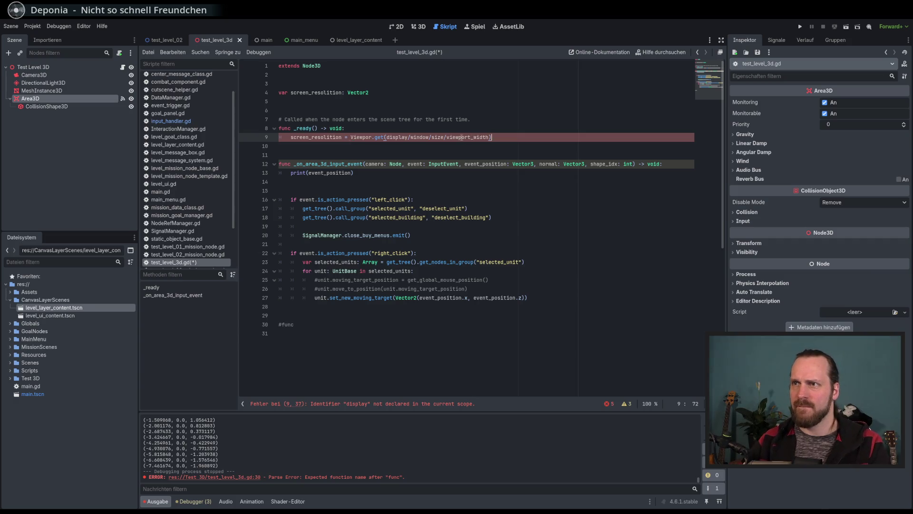
- Quote the path argument, fix the Viewport spelling, then delete the whole body of _ready()
double_click(460, 138)
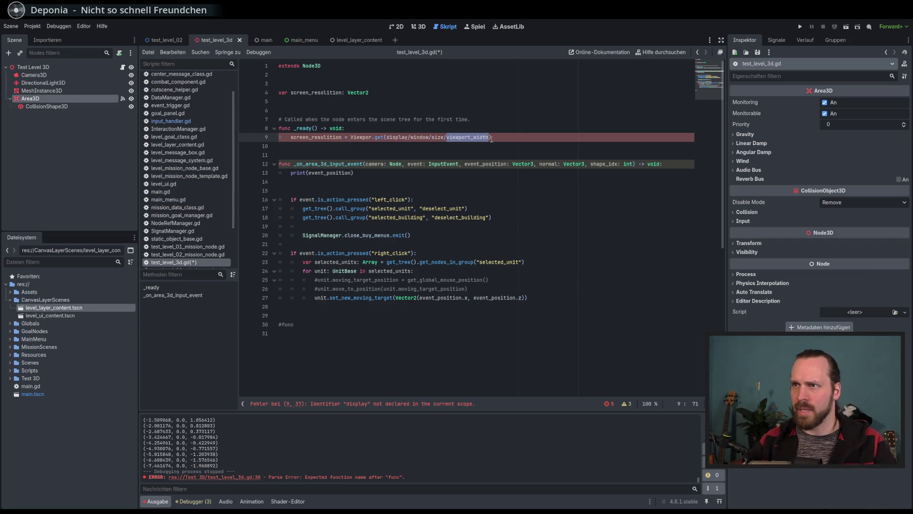
key("Right")
left_click(389, 137, "shift")
type("\"")
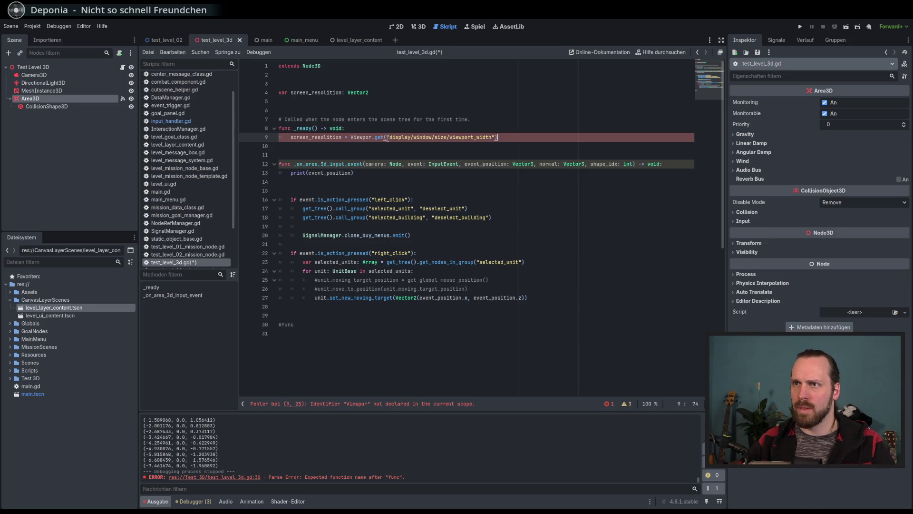
left_click(373, 138)
type("t")
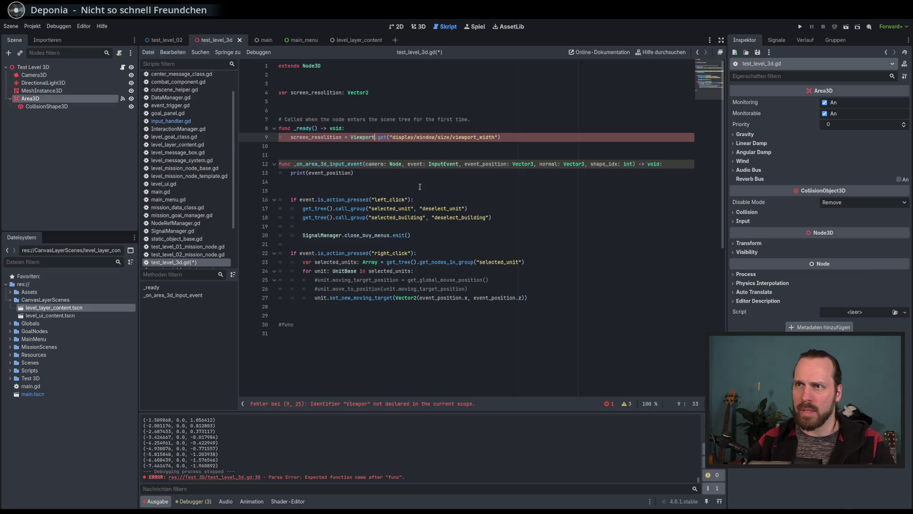
left_click(544, 138)
left_click_drag(506, 142, 374, 138)
type(".dis")
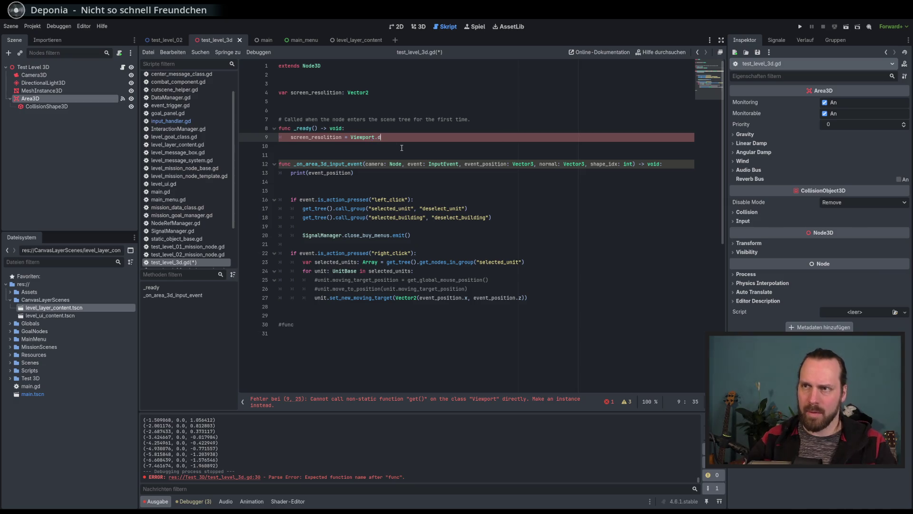
key("Escape")
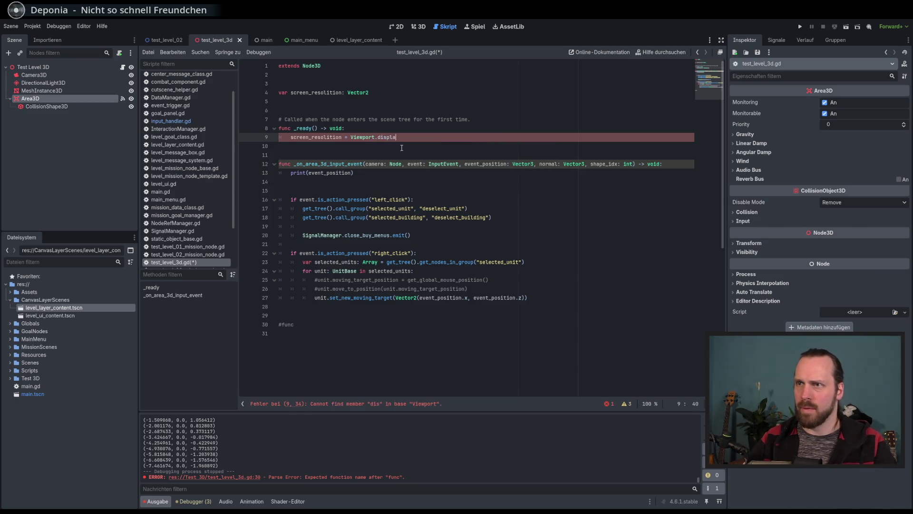
key("ctrl+z")
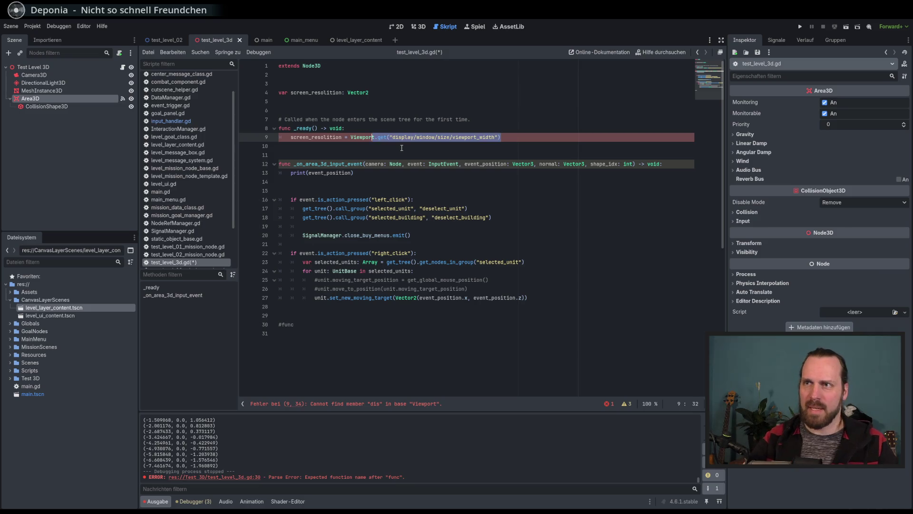
left_click_drag(504, 138, 512, 133)
key("BackSpace")
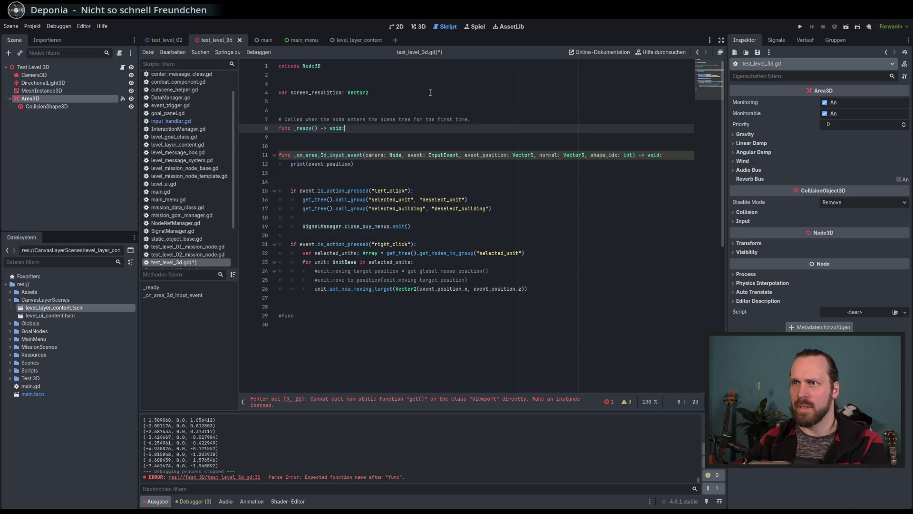
left_click(445, 95)
type("=")
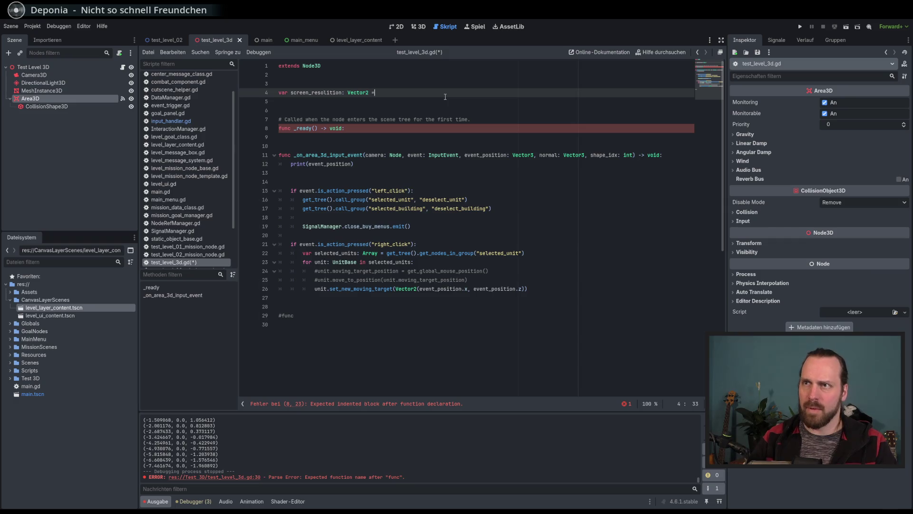
type("  Vector2")
type("(1")
type("920, 1080")
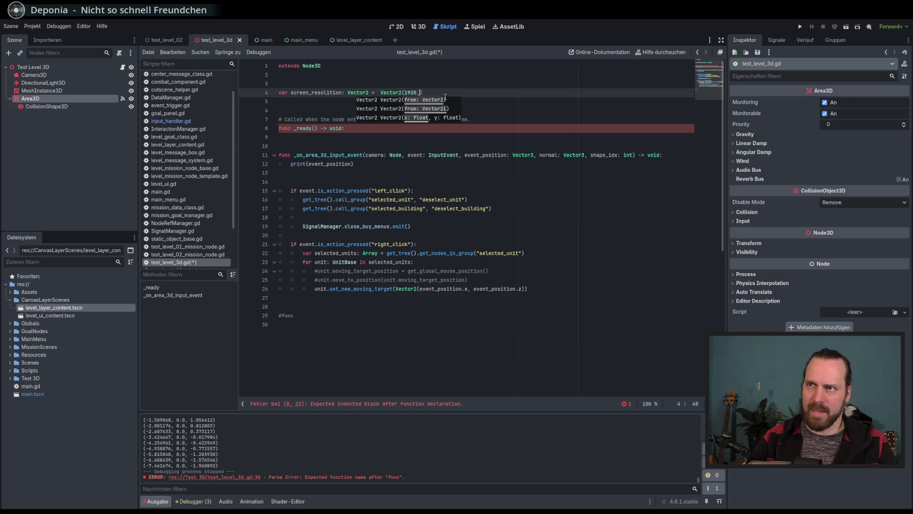
left_click(371, 129)
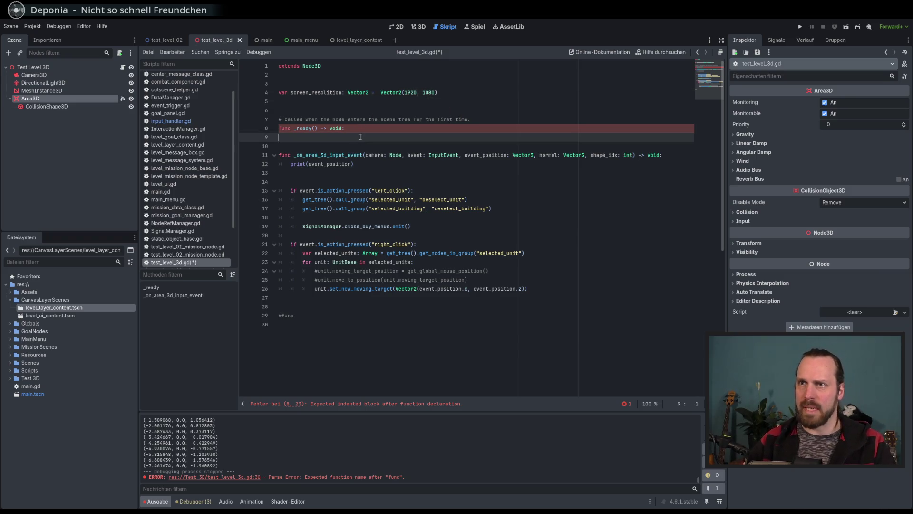
key("Return")
type("pass")
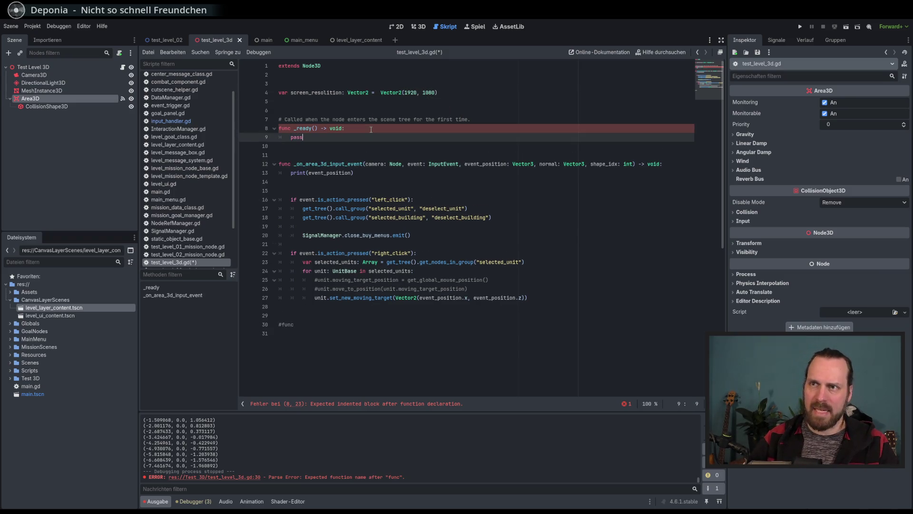
left_click(468, 190)
key("ctrl+s")
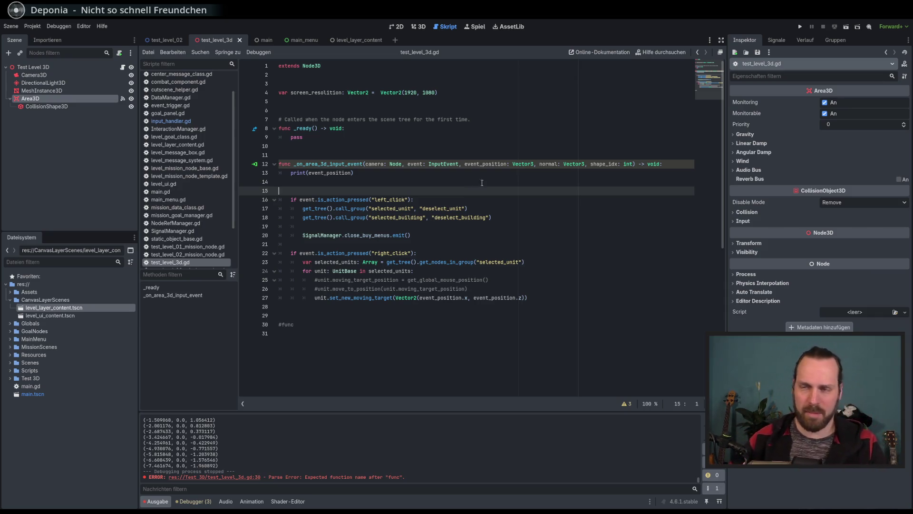
left_click(411, 329)
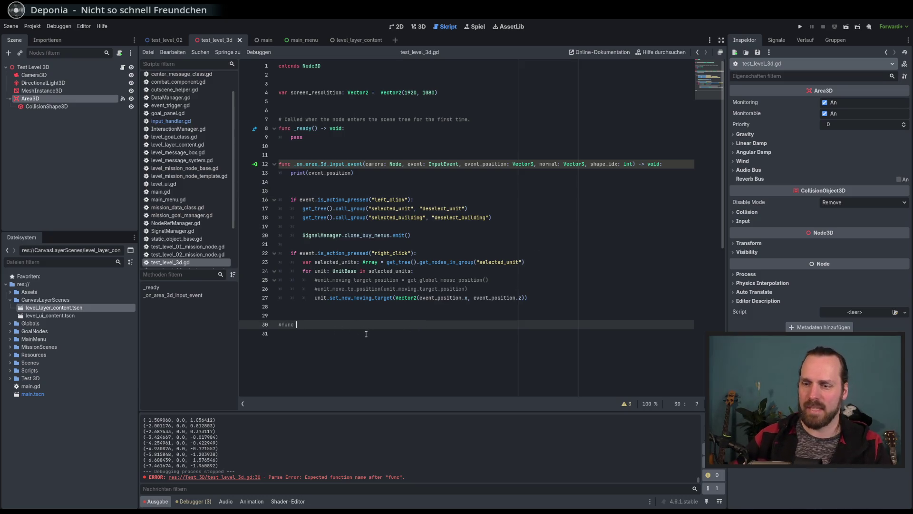
key("ctrl+k")
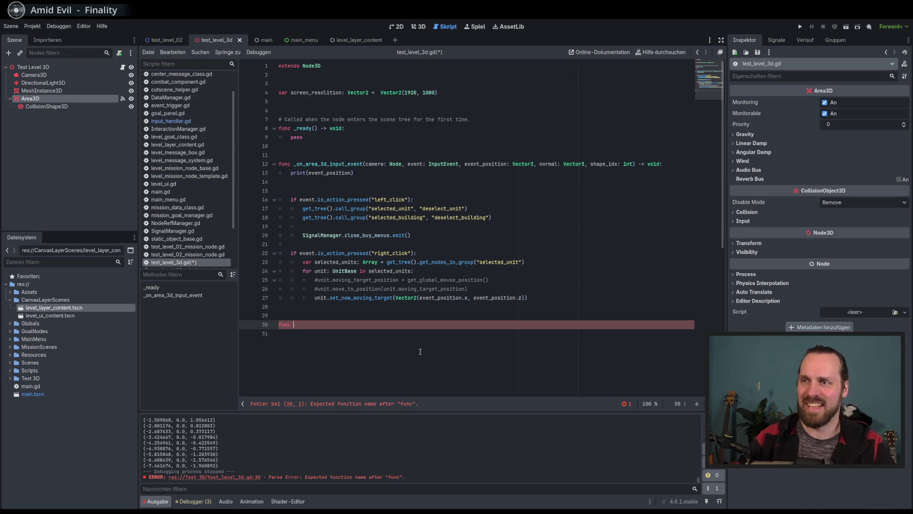
- Type the declaration 'func calc_screen_coordinate() -> void:' on line 30 and start a body line
type("get_:s")
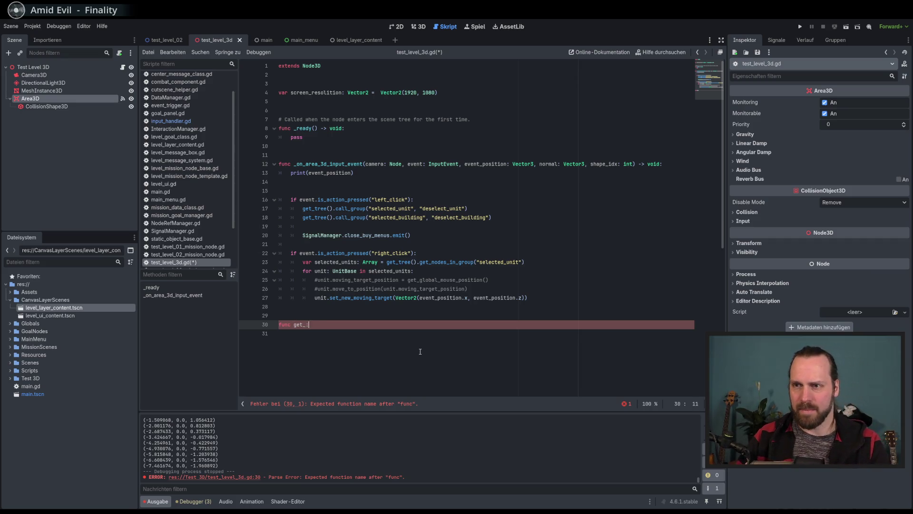
key("BackSpace")
key("BackSpace")
key("BackSpace")
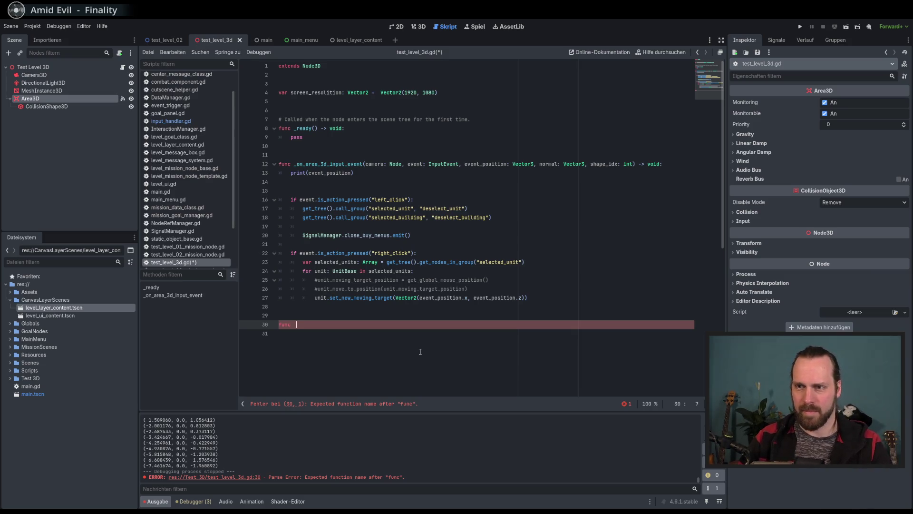
type("cal_")
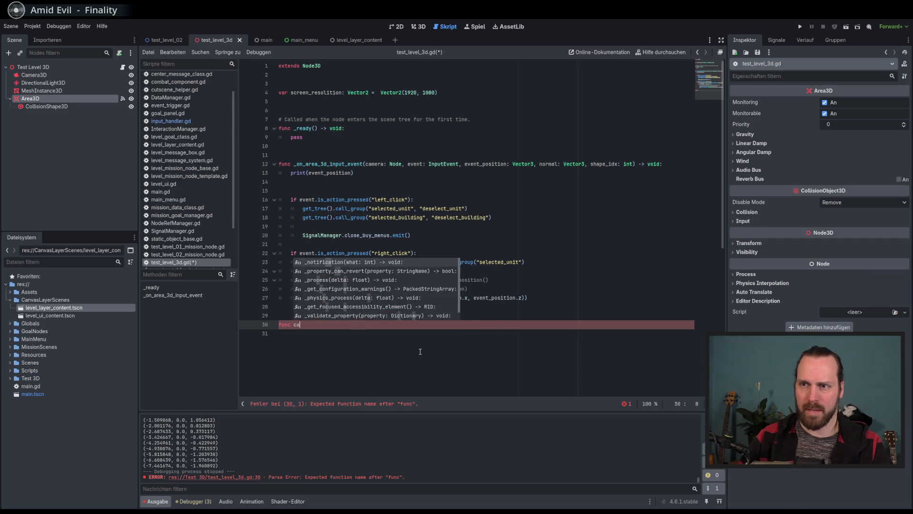
key("BackSpace")
type("c_screen")
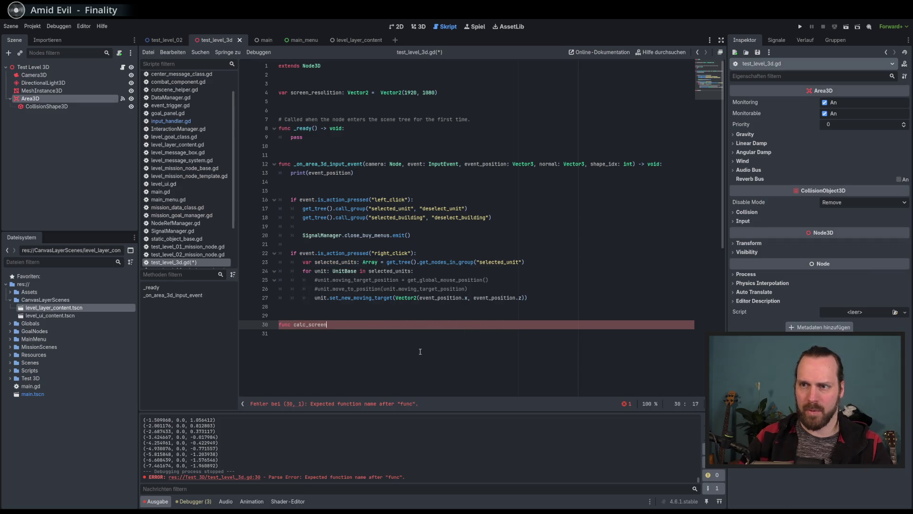
type("orrrdinate")
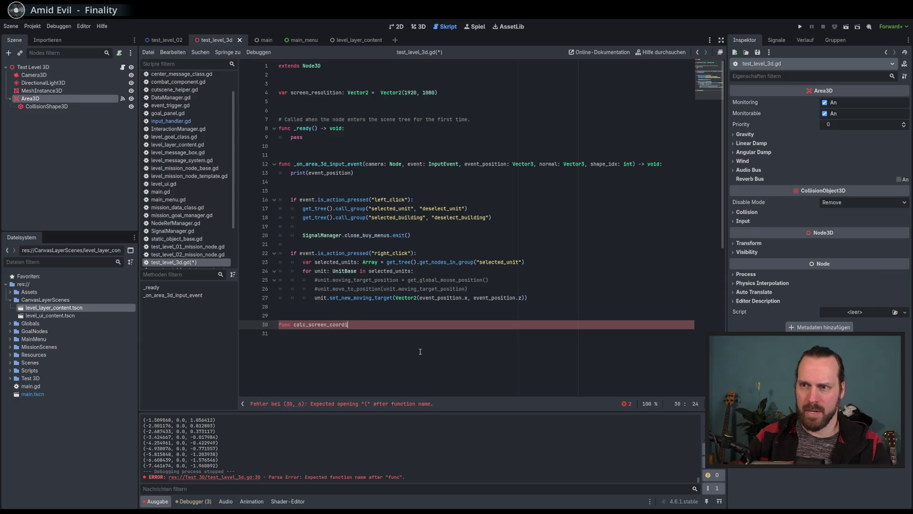
type("()")
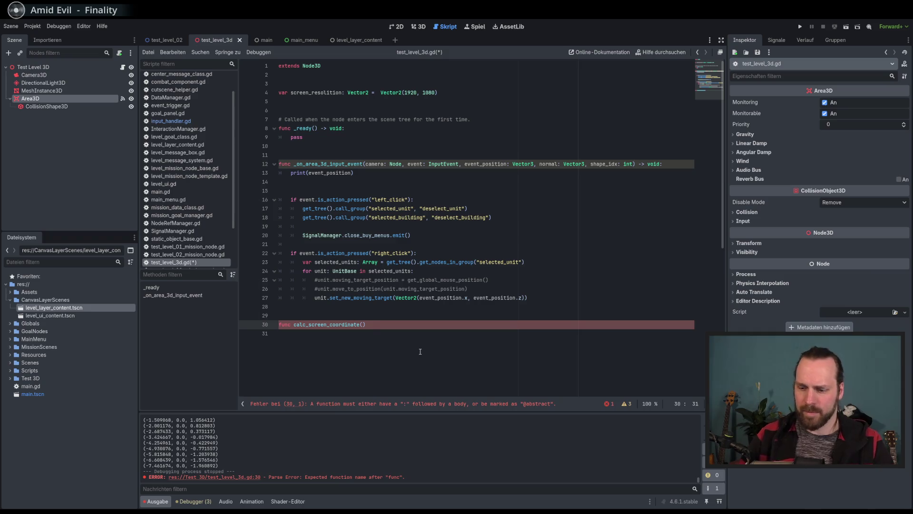
type(" -> voi")
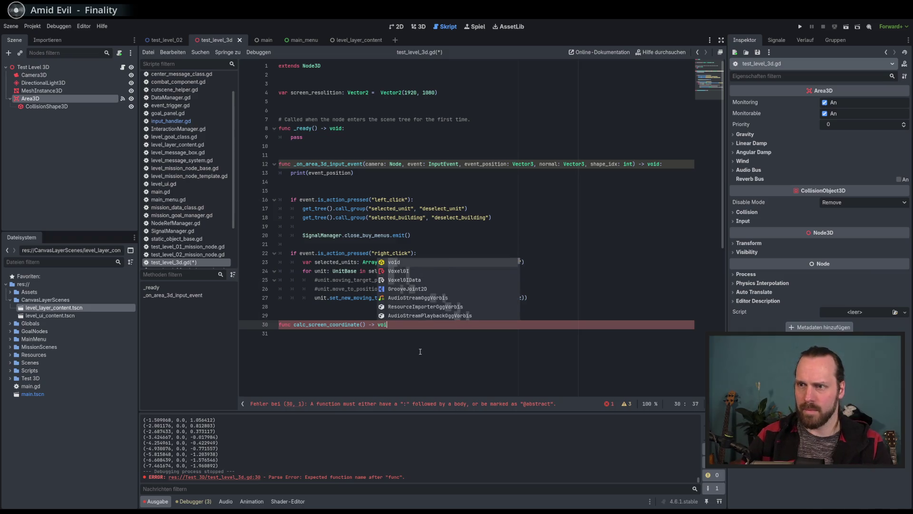
key("Return")
type(":")
key("Return")
- Add the parameter 'coord: Vector2' inside calc_screen_coordinate's parentheses
left_click(361, 325)
left_click(363, 325)
type("Ve")
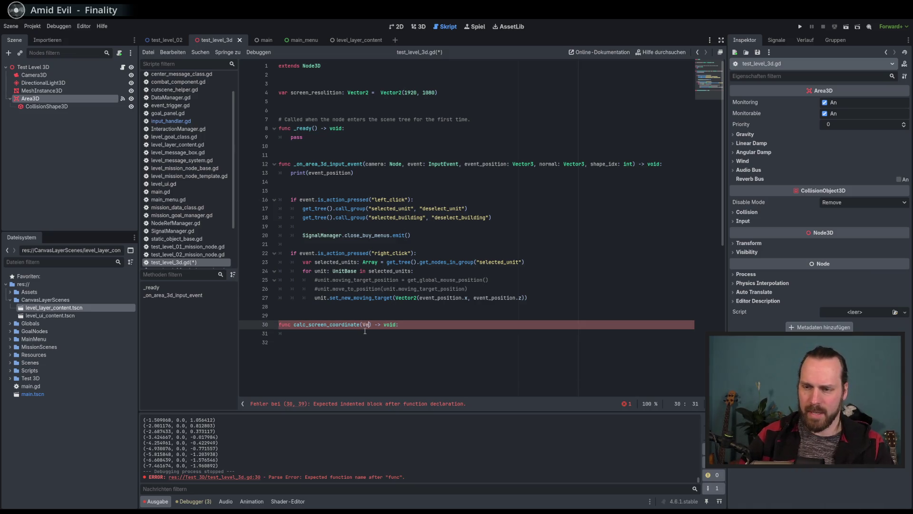
key("BackSpace")
key("BackSpace")
type("coord: c")
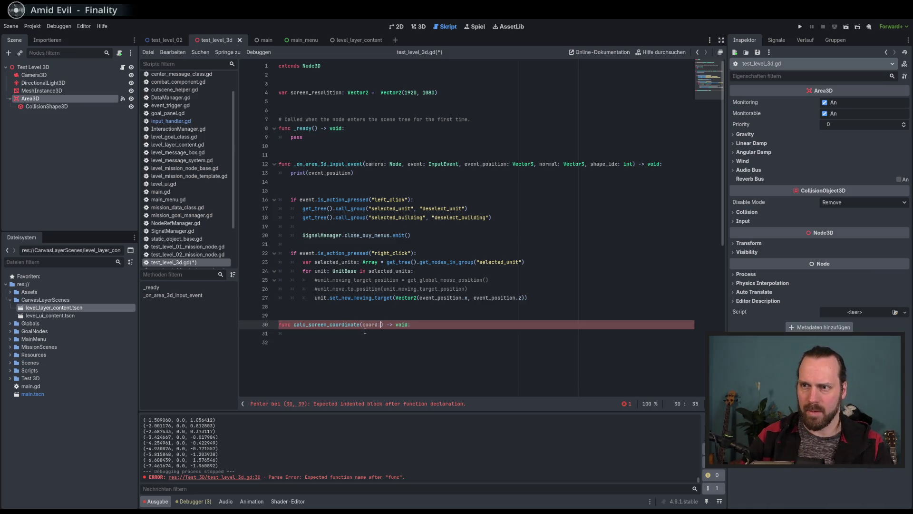
key("BackSpace")
type("Vec")
key("Return")
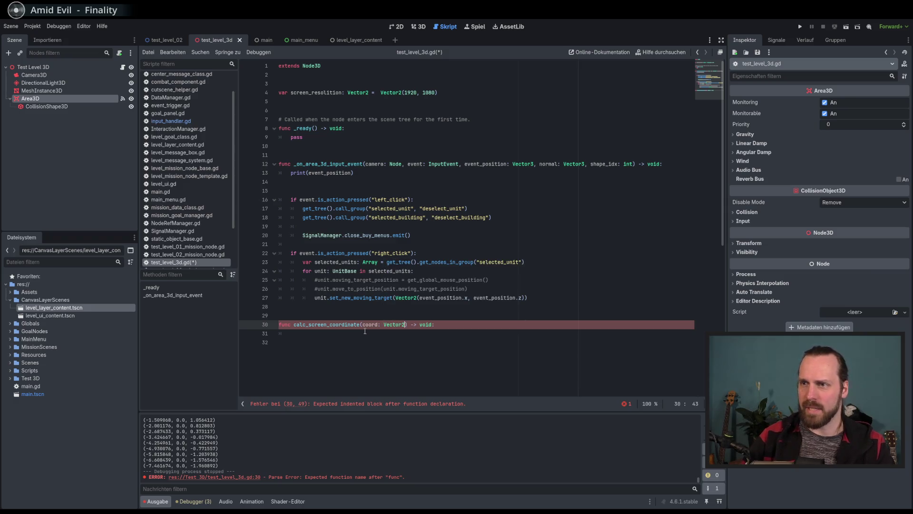
left_click(365, 332)
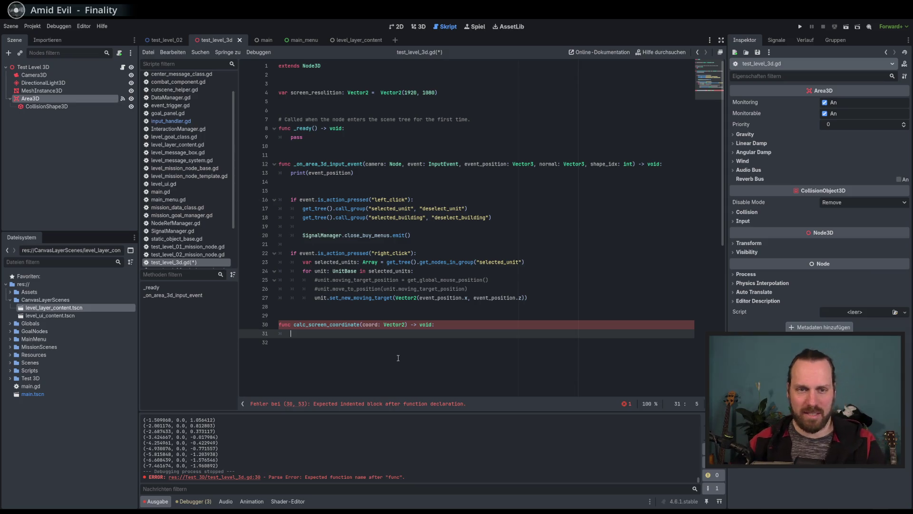
- Scroll through the script to review the new declaration, then return to empty body line 31
scroll(472, 331, "down", 3)
scroll(452, 344, "up", 3)
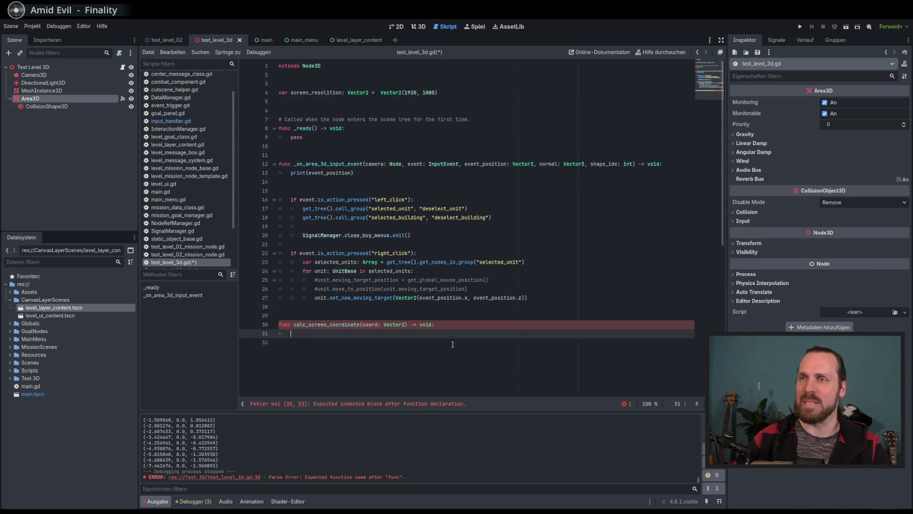
scroll(452, 345, "down", 1)
scroll(459, 343, "up", 1)
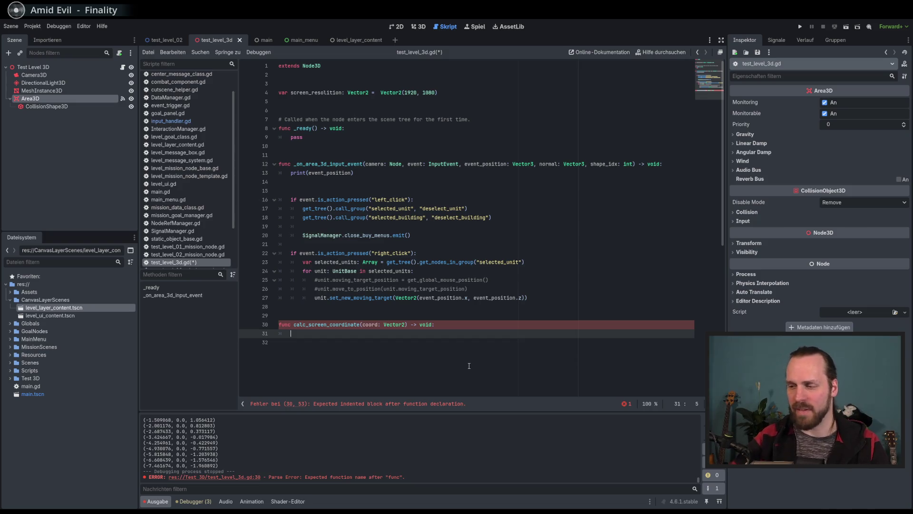
scroll(414, 323, "down", 3)
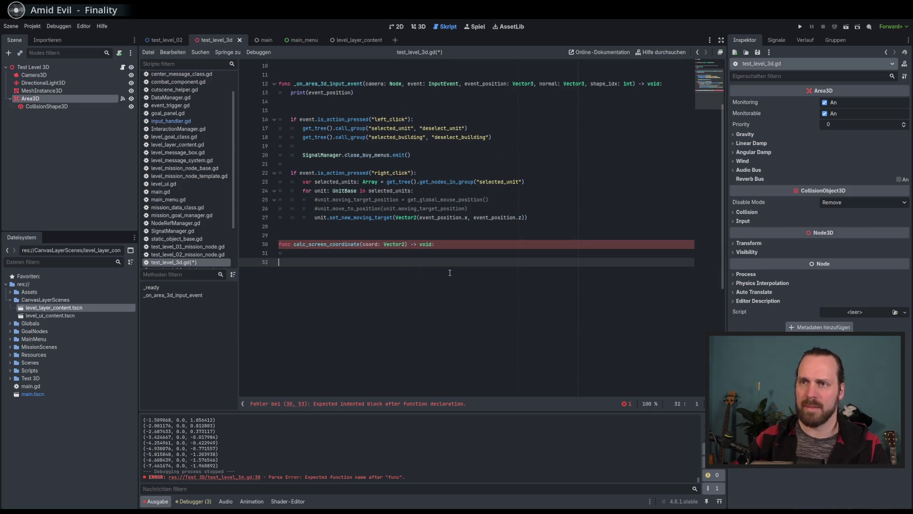
scroll(510, 319, "up", 1)
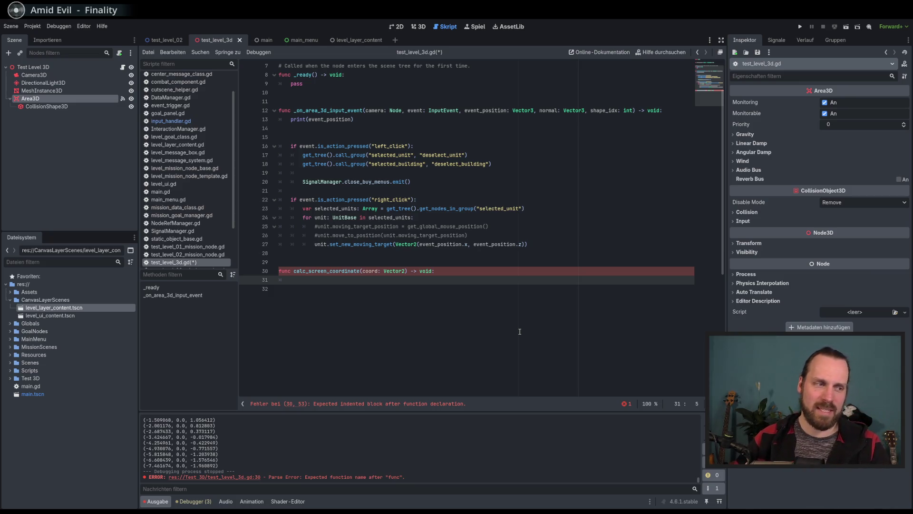
scroll(528, 332, "up", 1)
scroll(538, 342, "down", 1)
scroll(542, 349, "up", 2)
scroll(549, 356, "down", 1)
scroll(548, 356, "down", 1)
scroll(548, 355, "up", 1)
scroll(548, 355, "down", 1)
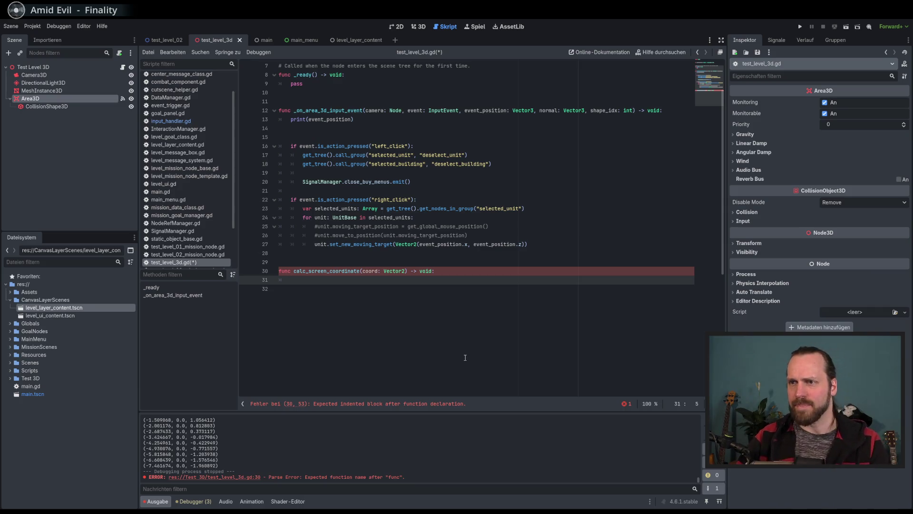
double_click(370, 271)
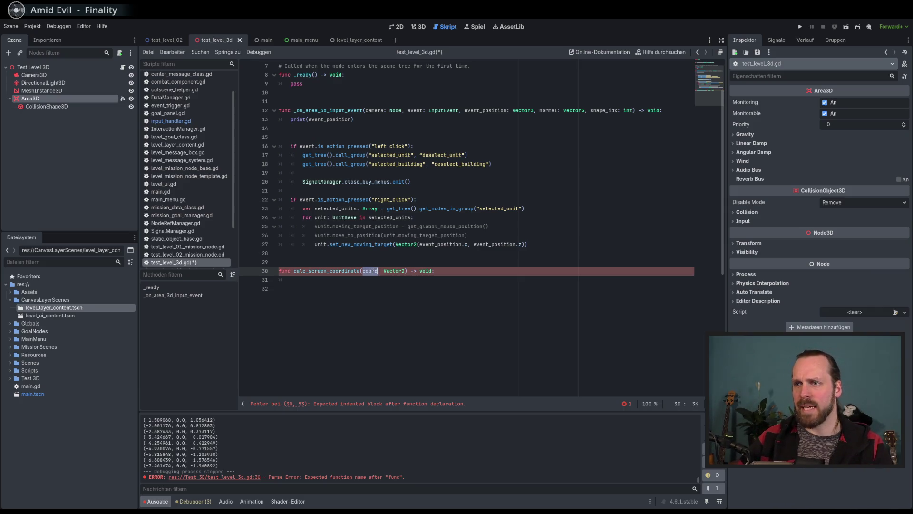
left_click(409, 142)
left_click(367, 282)
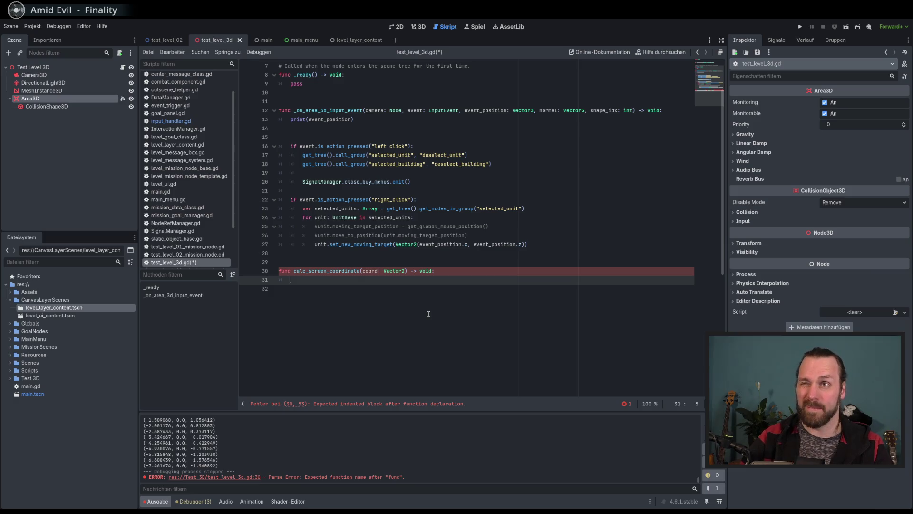
- Write 'coord += coord / 2' and 'print(coord)' as the function body and save the script
type("coord =")
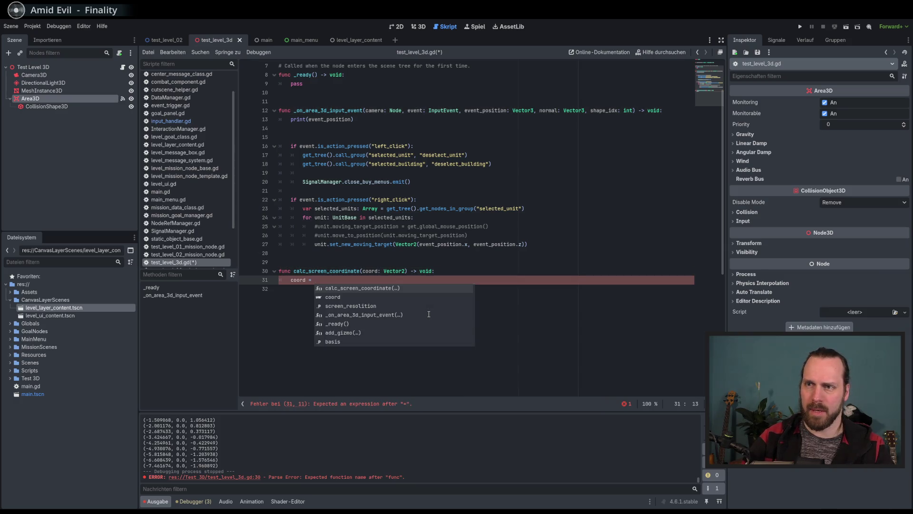
key("BackSpace")
key("BackSpace")
key("BackSpace")
type(".x")
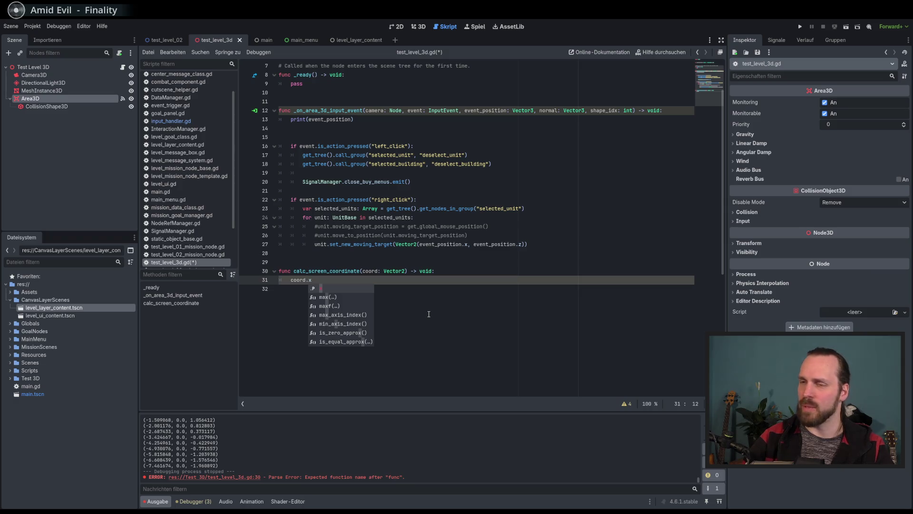
key("BackSpace")
key("BackSpace")
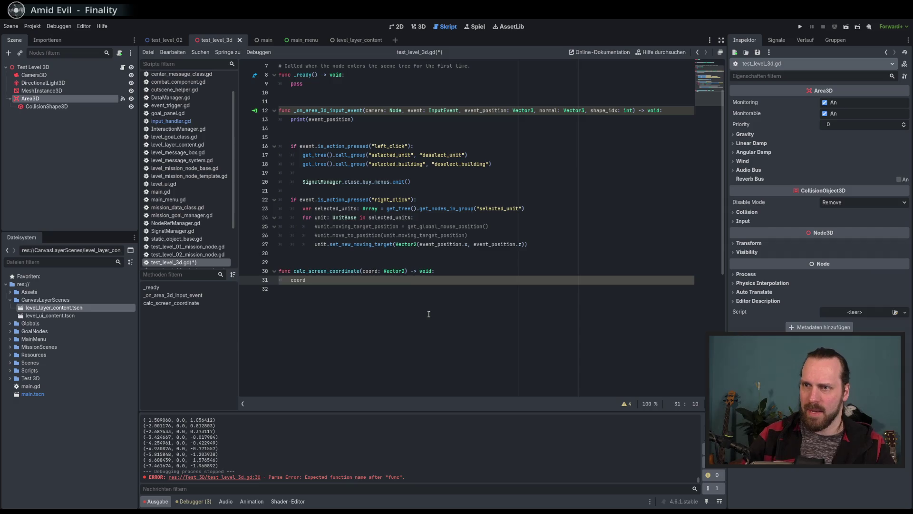
type(" += ")
type("co")
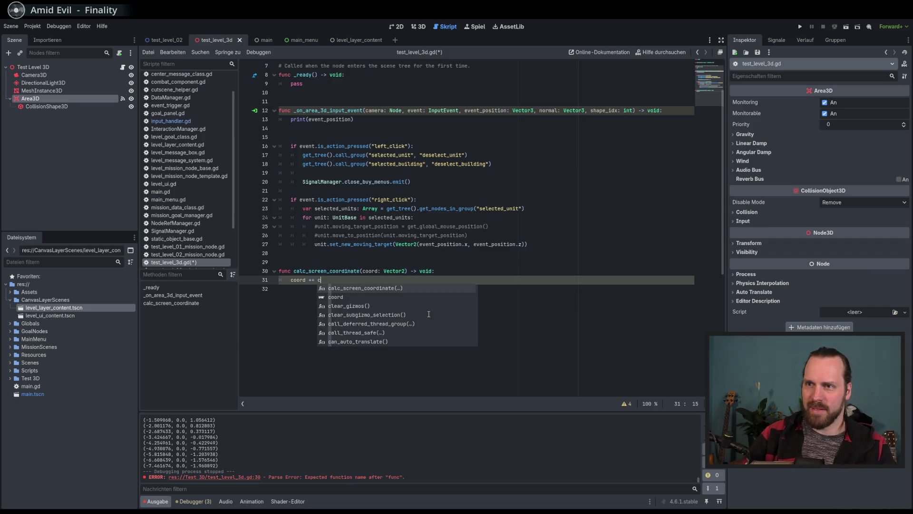
key("Return")
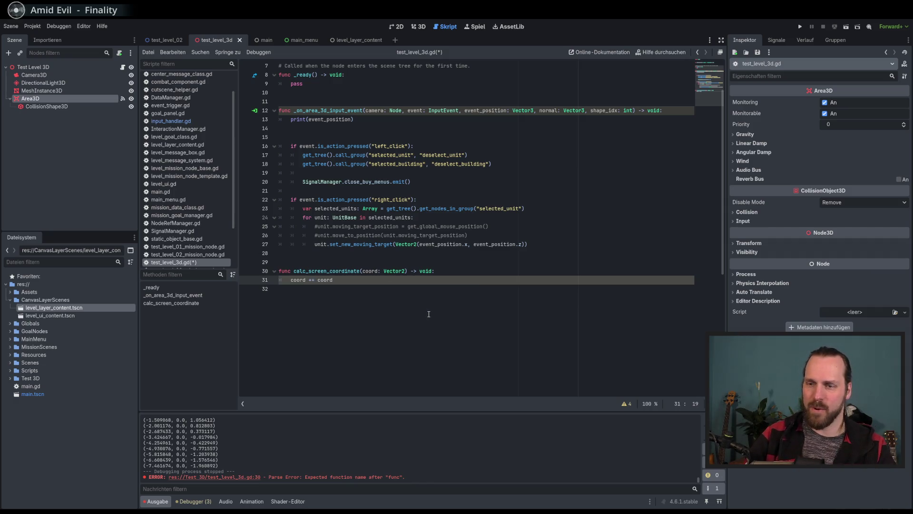
type(" / 2")
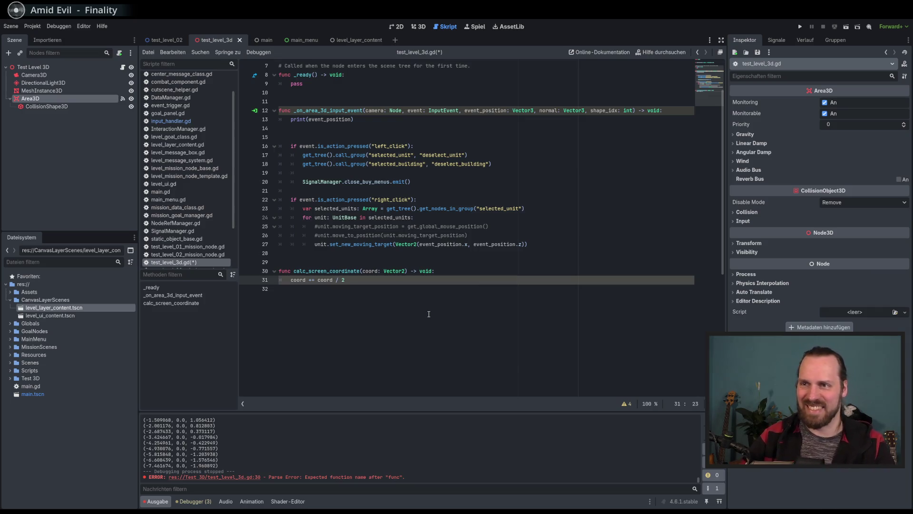
key("Return")
type("print(coo")
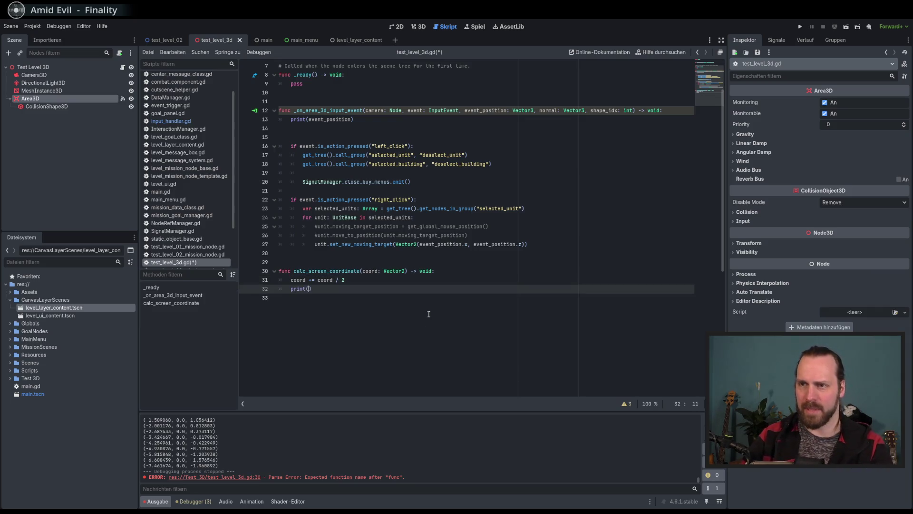
type("rd")
key("ctrl+s")
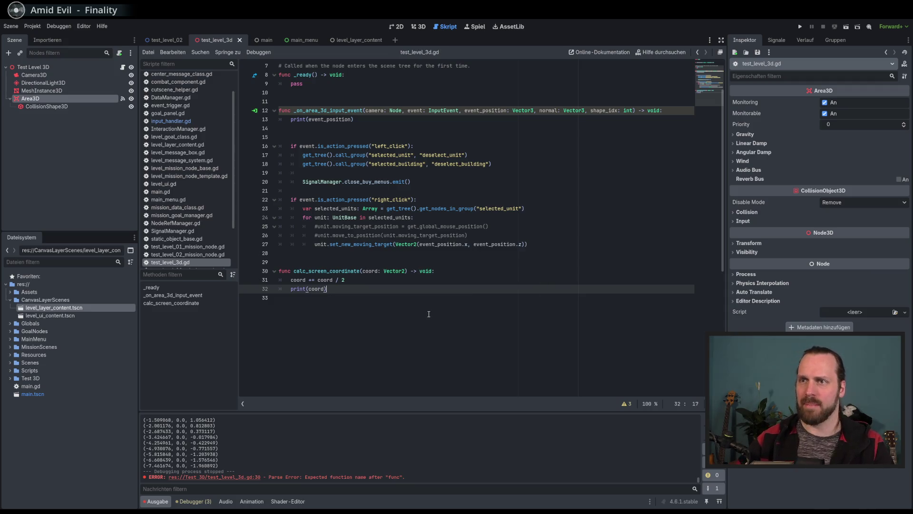
- Select the calc_screen_coordinate name and move to the empty line 14 in the input handler
double_click(327, 272)
key("ctrl+c")
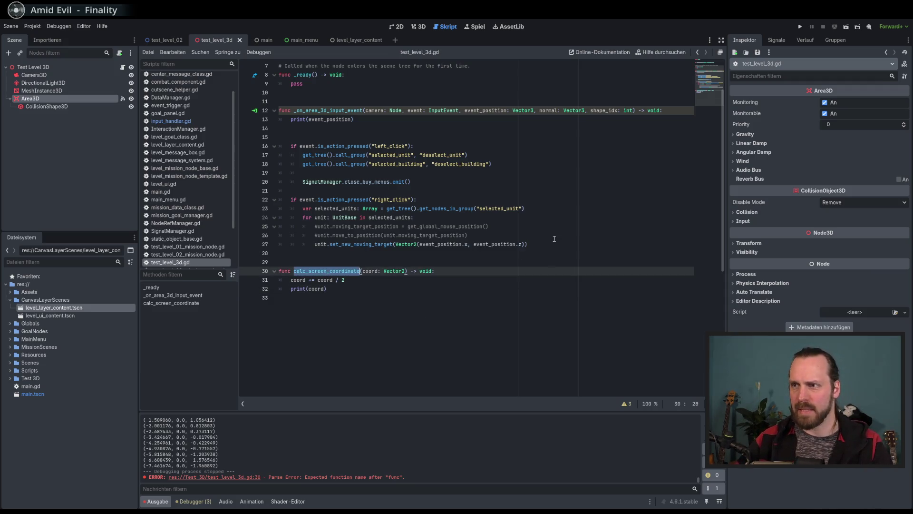
left_click(579, 247)
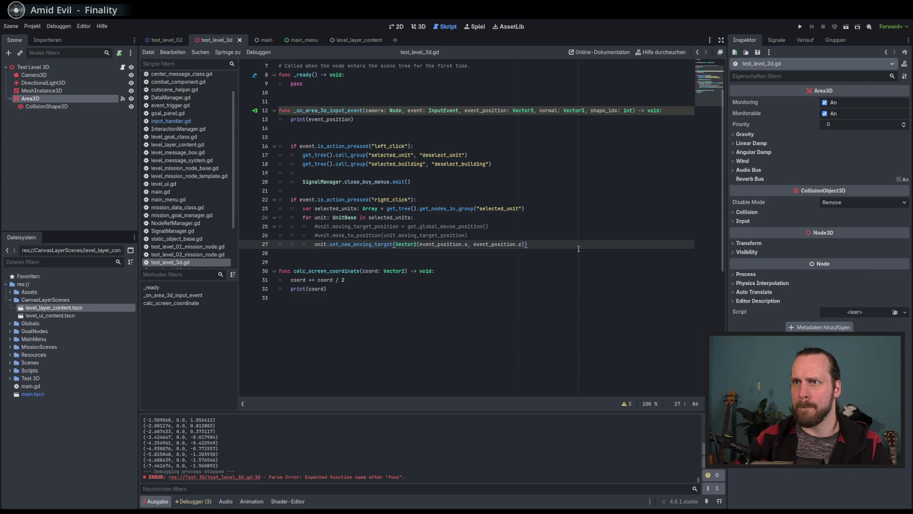
left_click(328, 129)
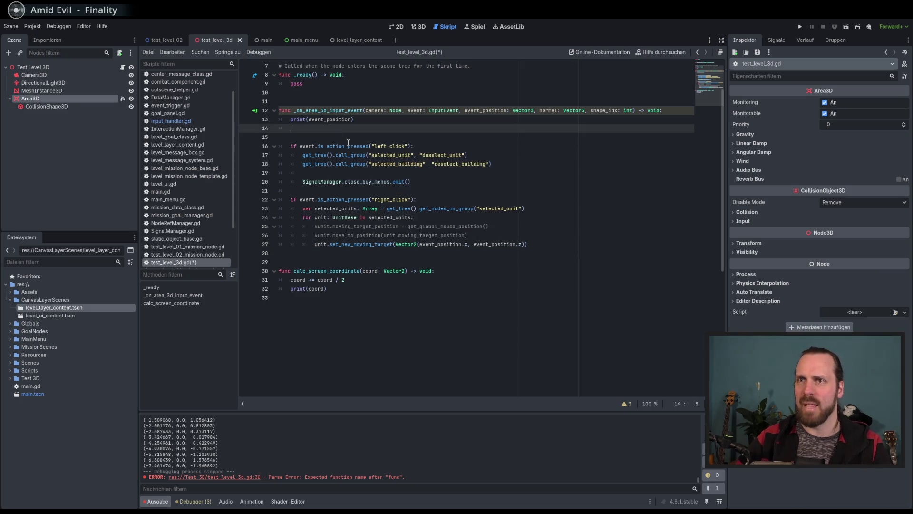
- Add 'var screen_coordinate: Vector2 = calc_screen_coordinate(event_position)' as line 15 of the input handler
key("Return")
key("ctrl+v")
double_click(348, 140)
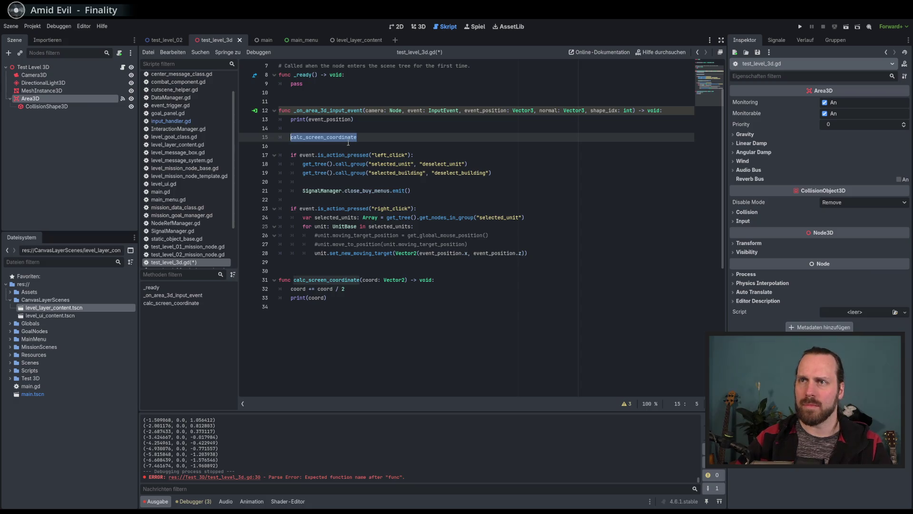
type("var ")
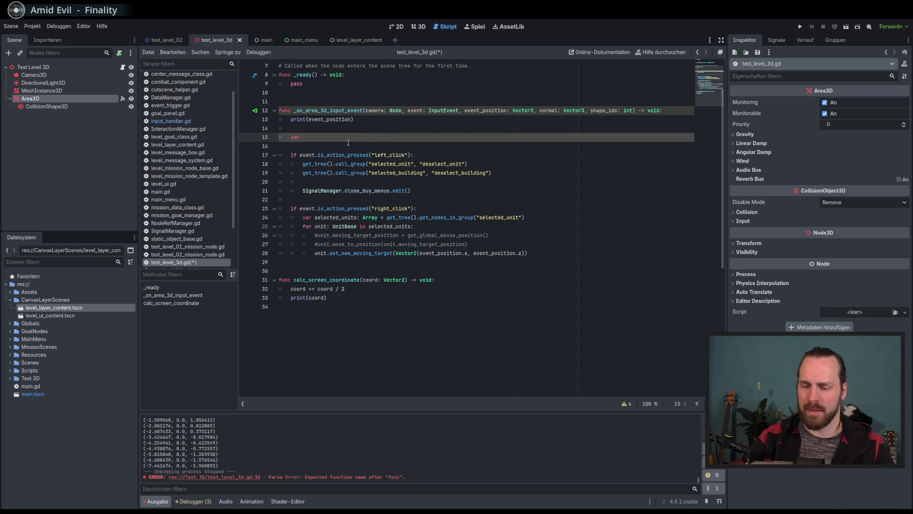
type("screen")
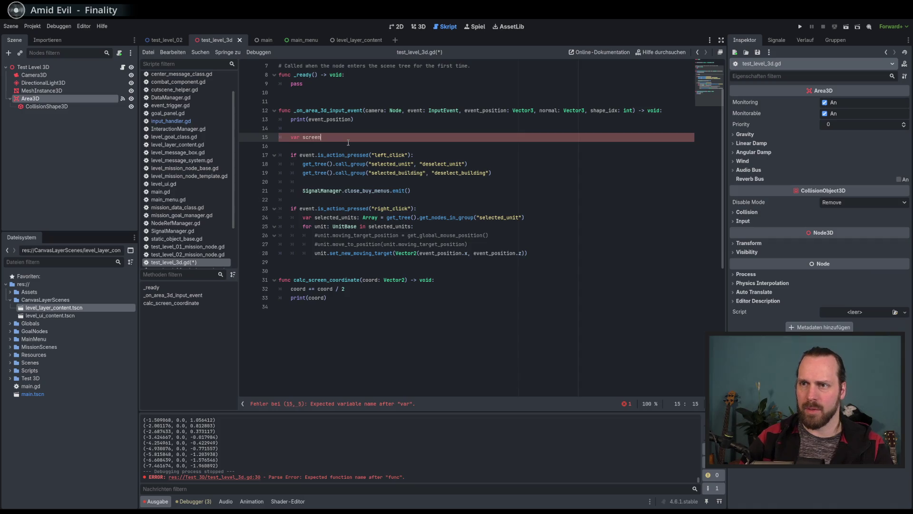
type("_coordinat")
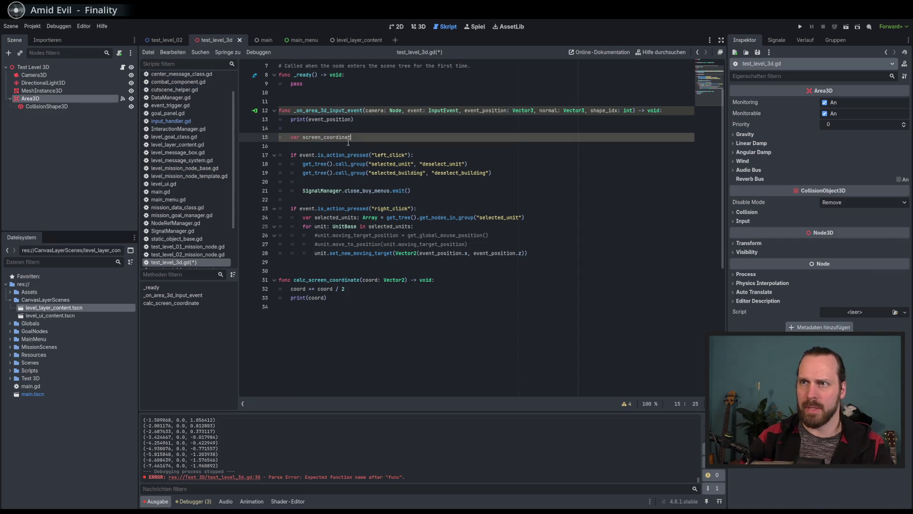
type("e: Vector2 = ")
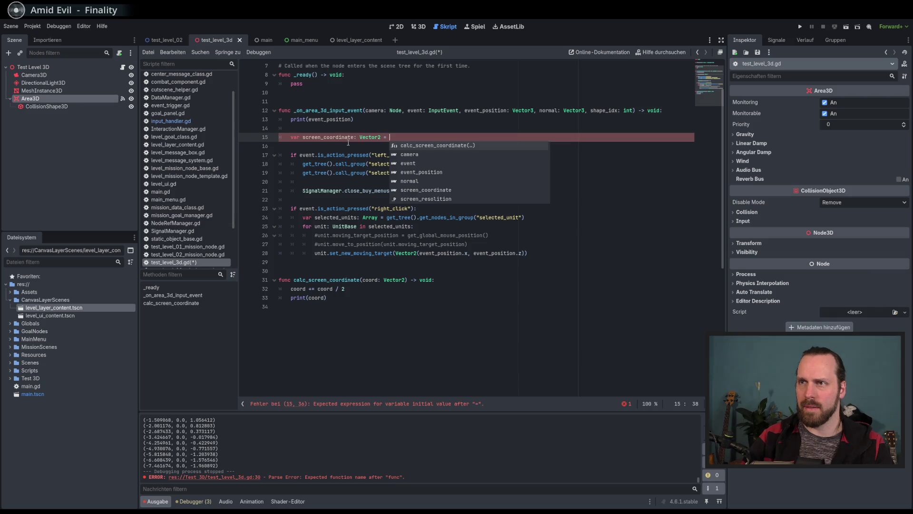
type("calc")
key("Return")
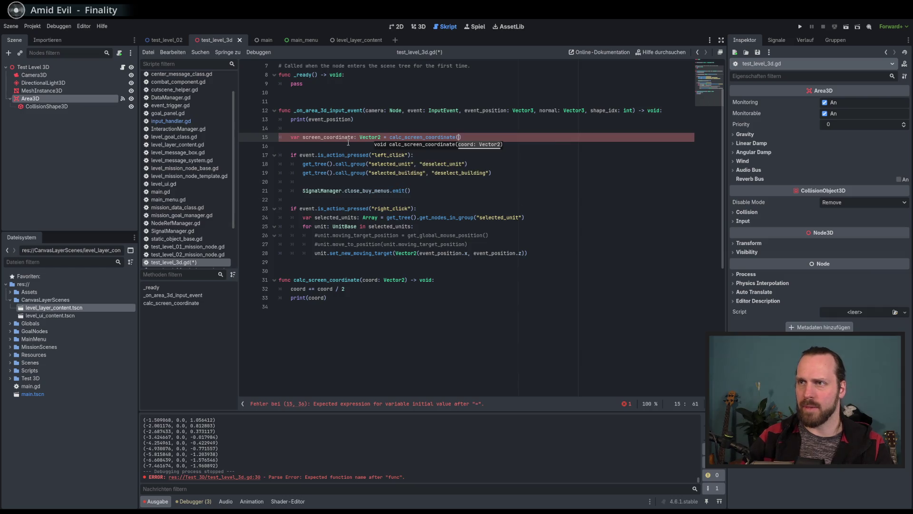
type("event_")
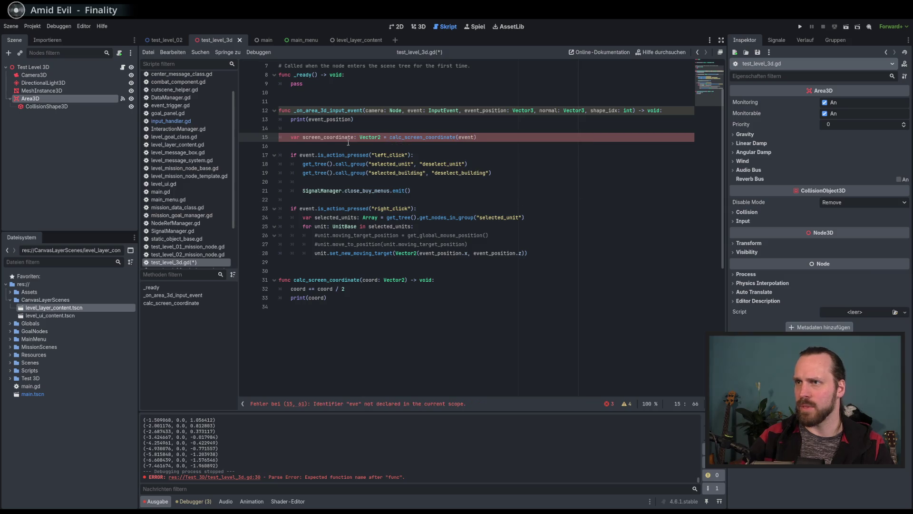
type("position")
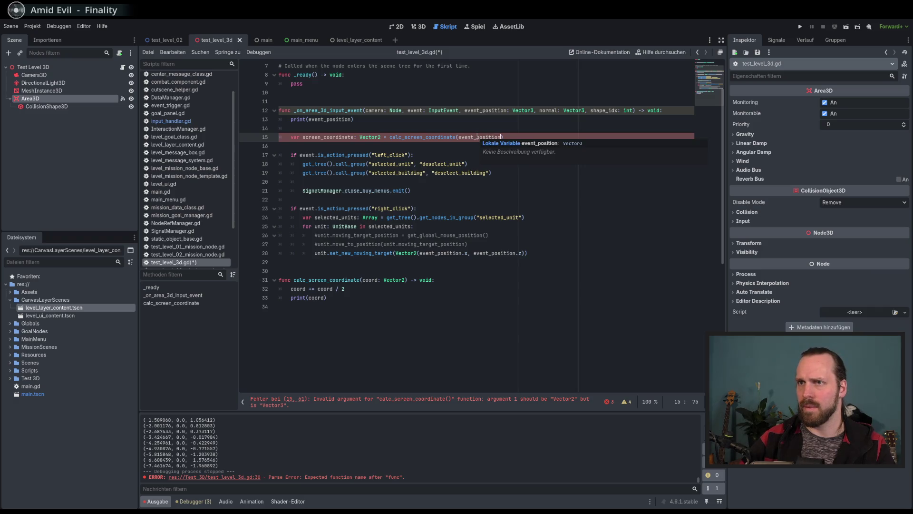
- Rename the variable to screen_coordinate_2d and pass event_position.x, event_position.z as arguments
type("_2d")
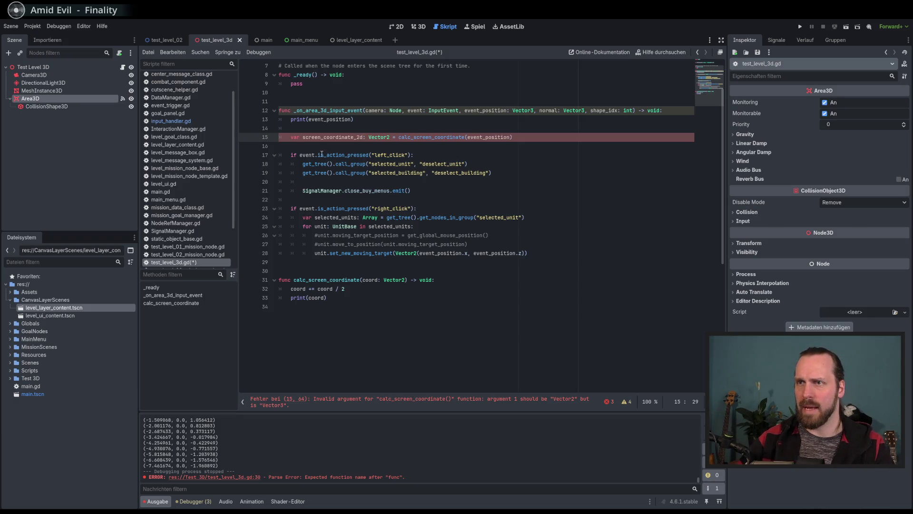
key("Down")
key("Down")
key("Down")
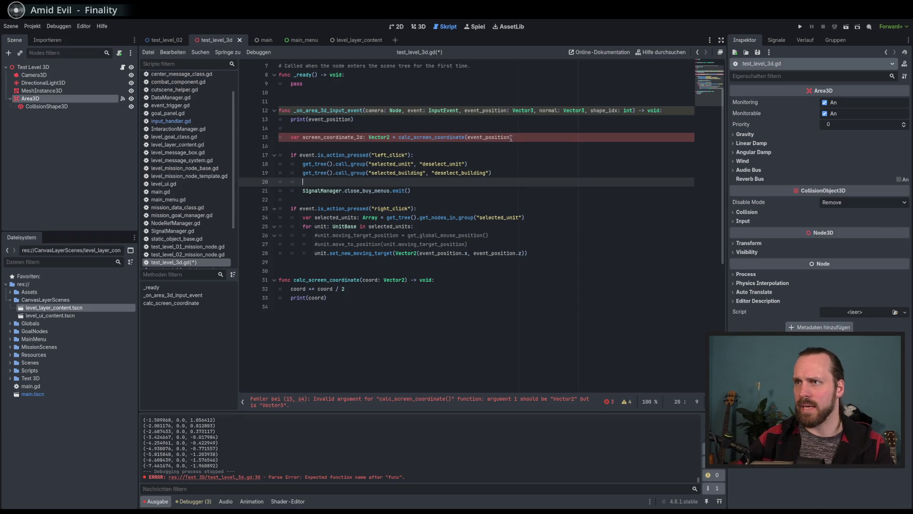
left_click(510, 138)
type(".x, eve")
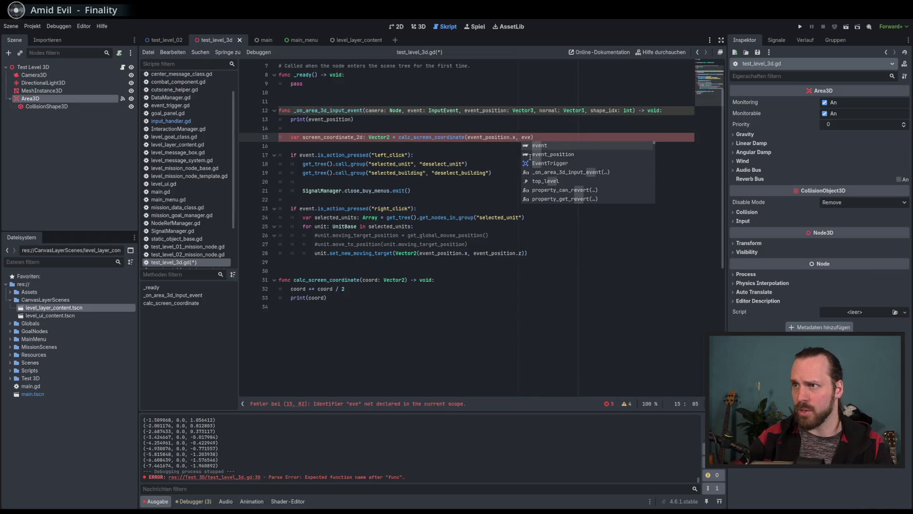
key("Down")
key("Return")
type(".")
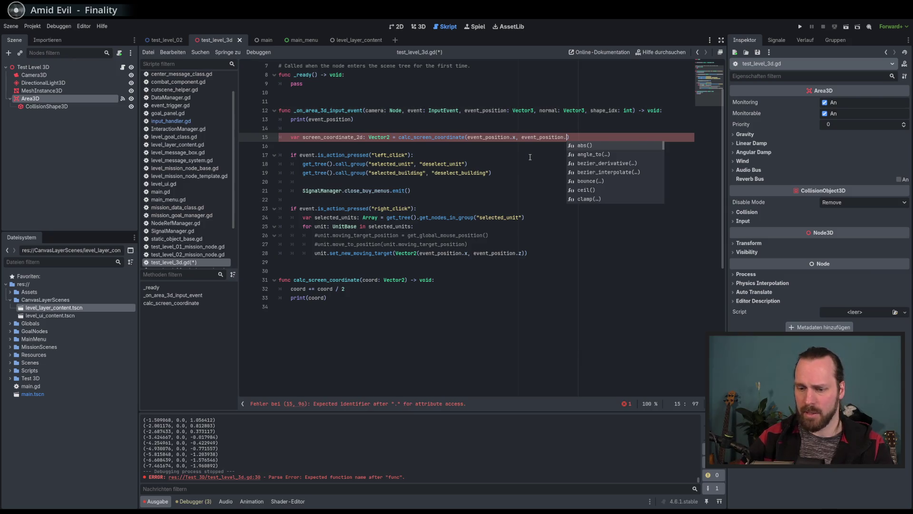
type("z")
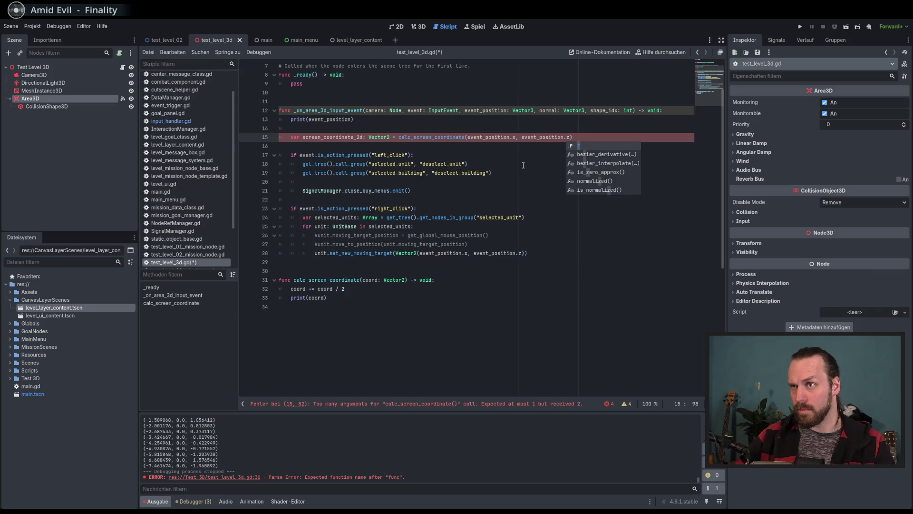
- Wrap the arguments in Vector2(...) and add the closing parenthesis at the end of line 15
double_click(335, 137)
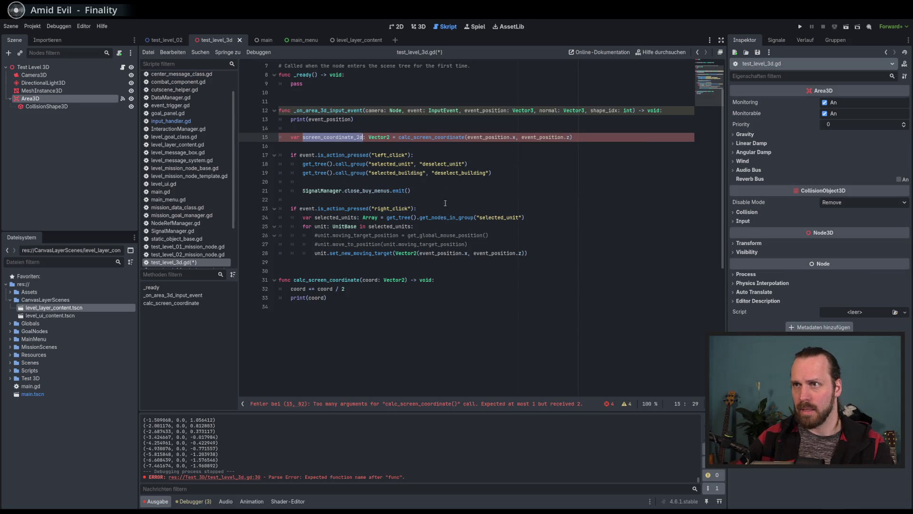
double_click(438, 137)
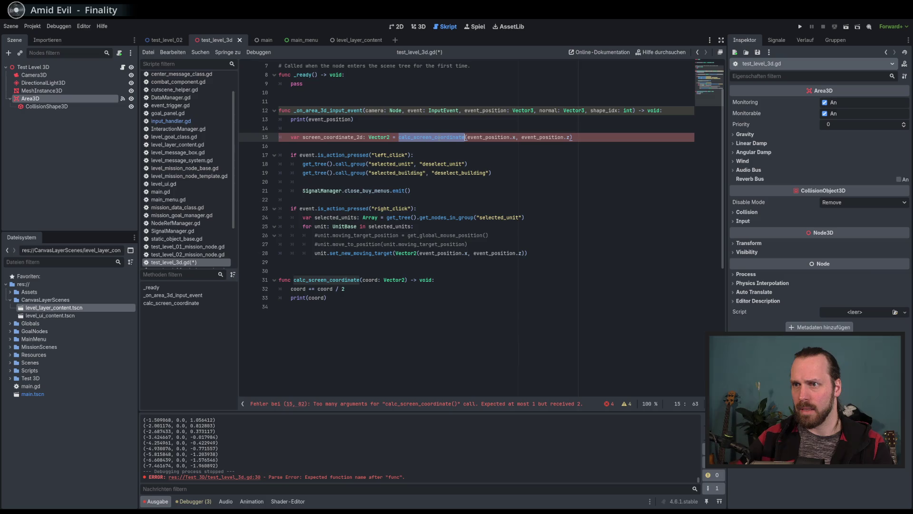
left_click(546, 137)
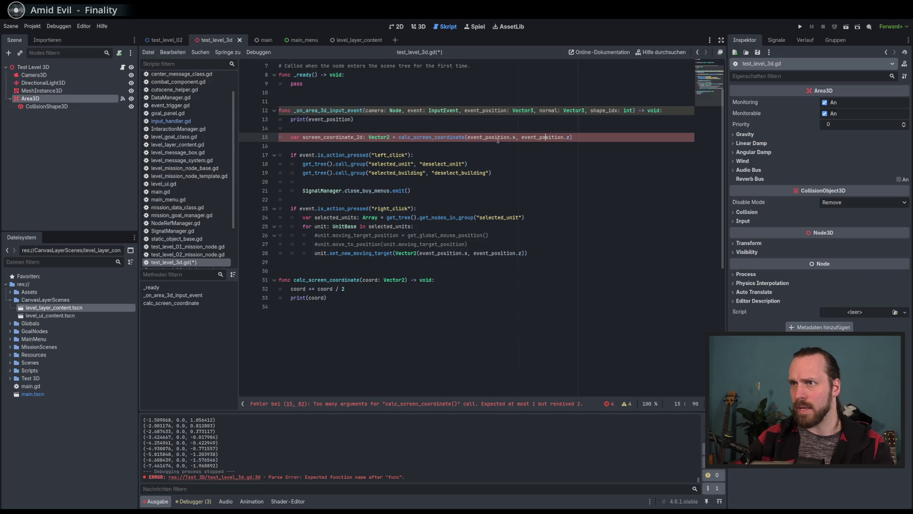
type("Vec")
key("Tab")
key("ctrl+z")
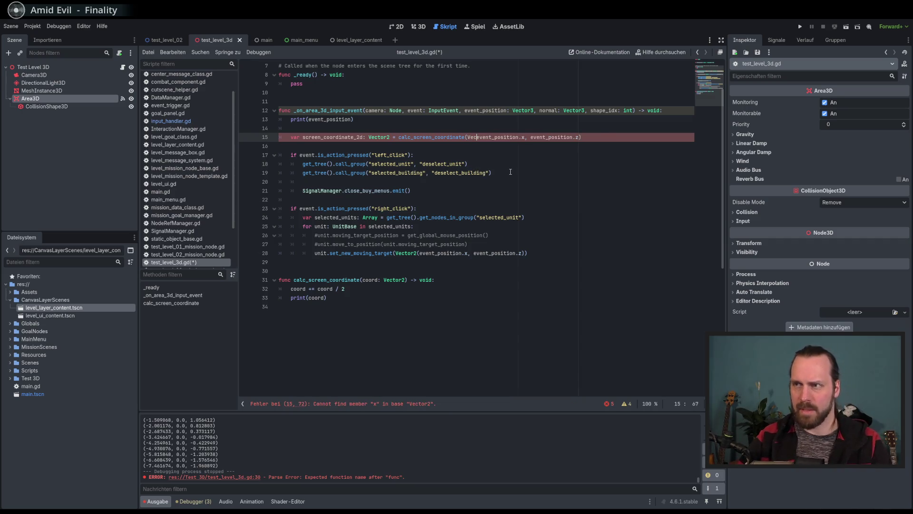
key("ctrl+space")
key("Tab")
type("(")
left_click(621, 137)
type(")")
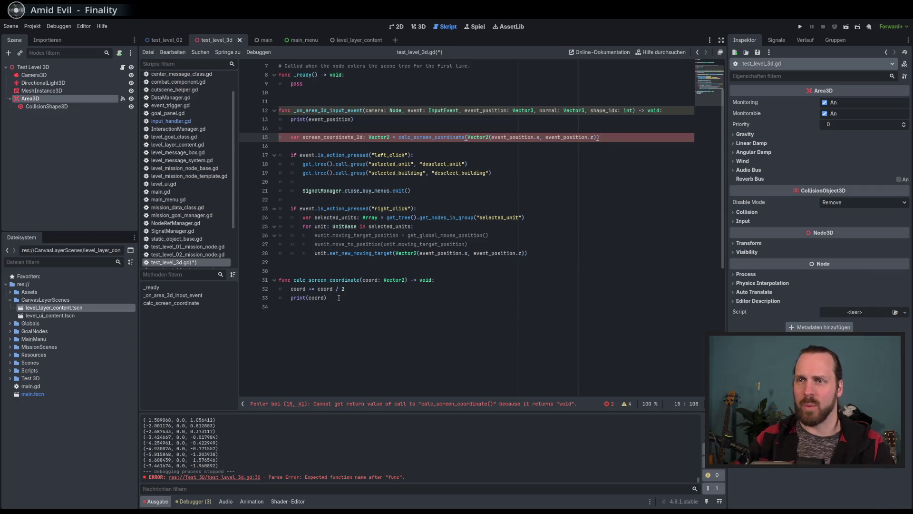
- Add 'return coord' after print(coord), change the return type from void to Vector2, and save
left_click(367, 298)
key("Return")
type("return ")
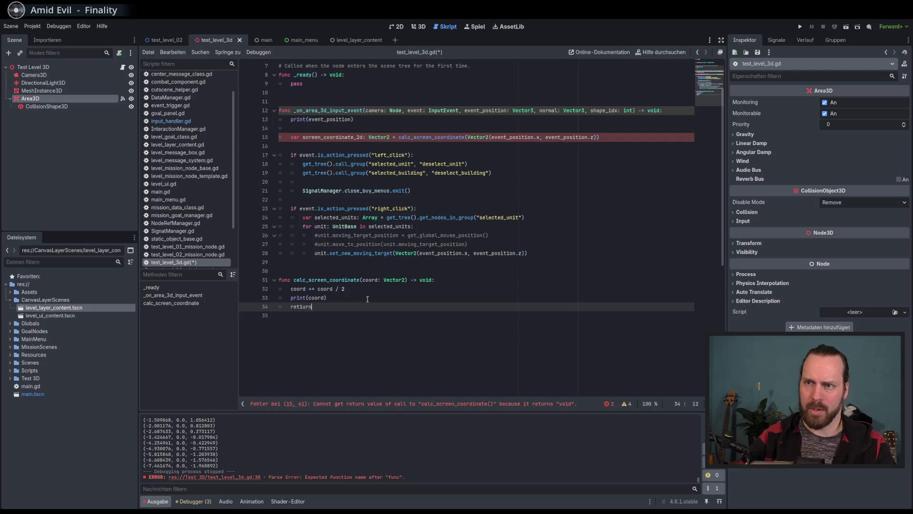
type("Vec")
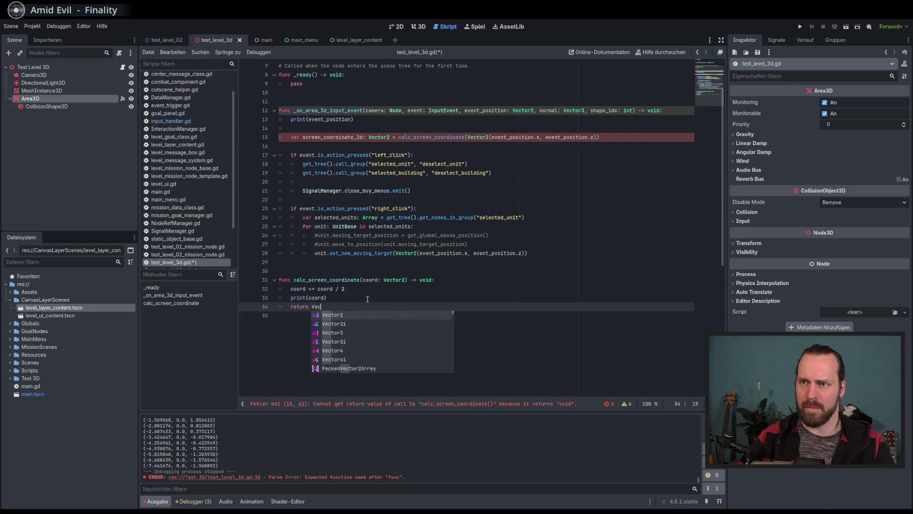
type("oord")
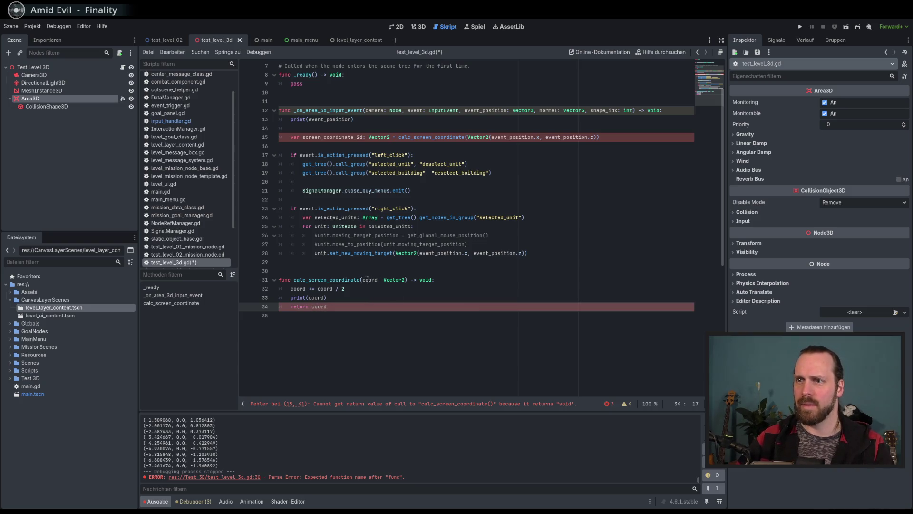
double_click(425, 280)
type("Vec")
key("Return")
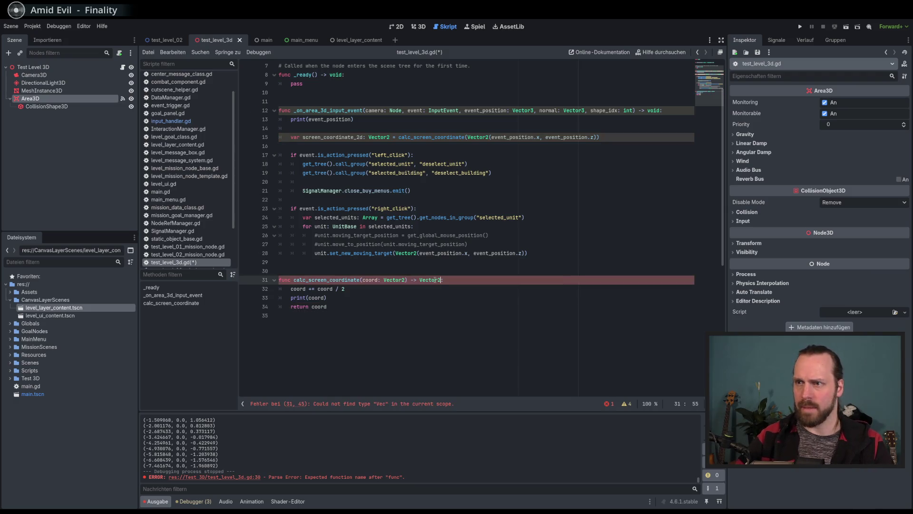
type(":")
key("ctrl+s")
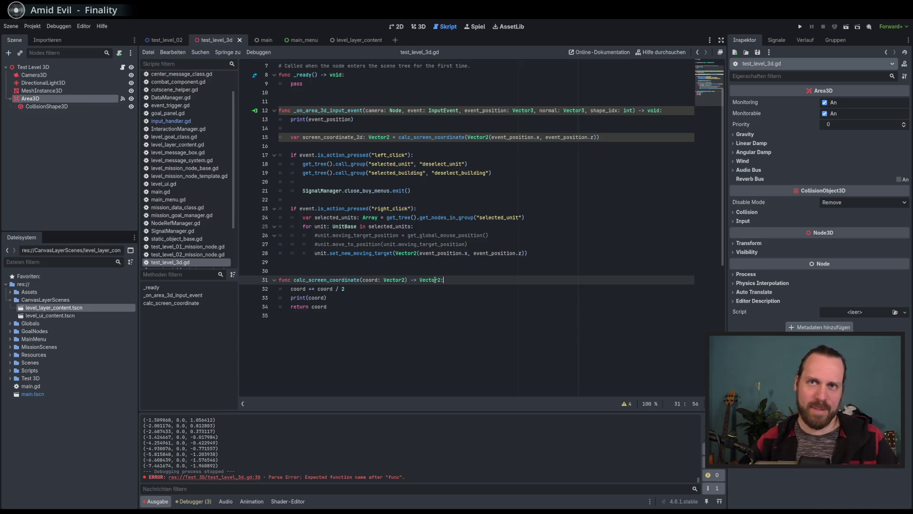
key("Down")
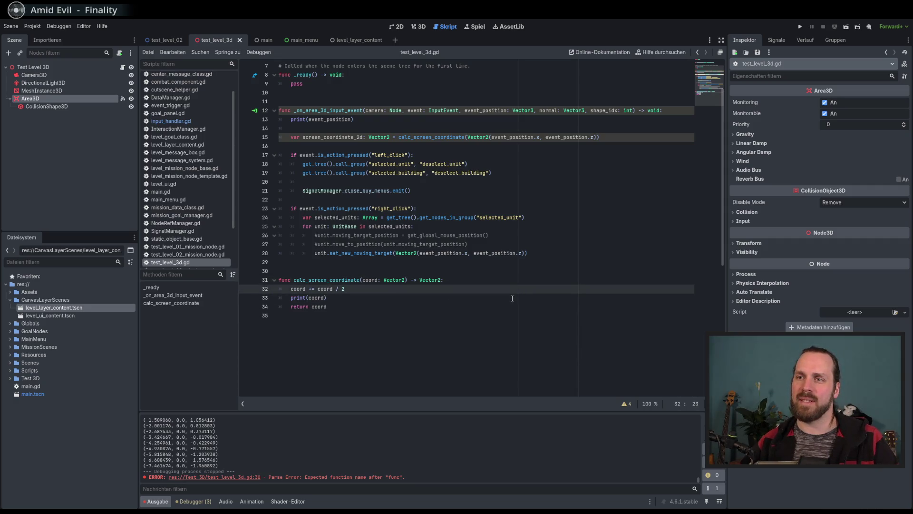
key("Down")
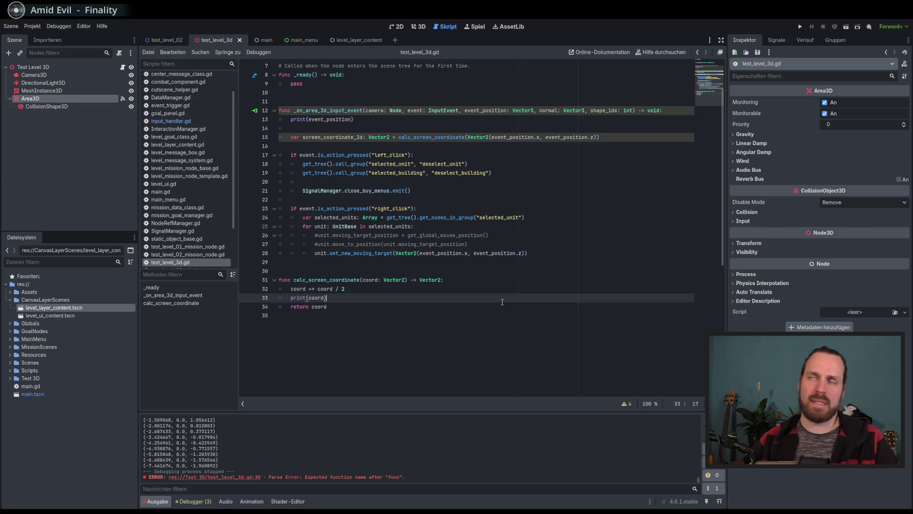
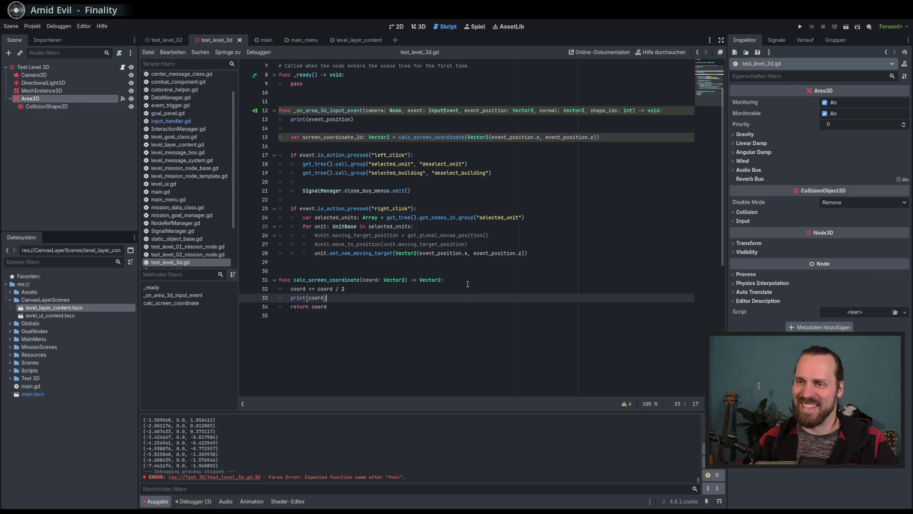
- Move to the calc_screen_coordinate function, undoing the last edit
left_click(427, 304)
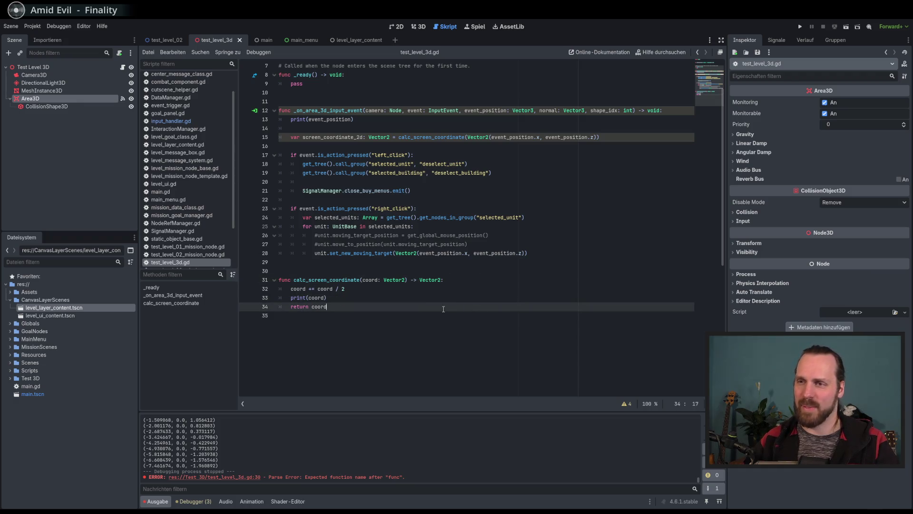
key("ctrl+z")
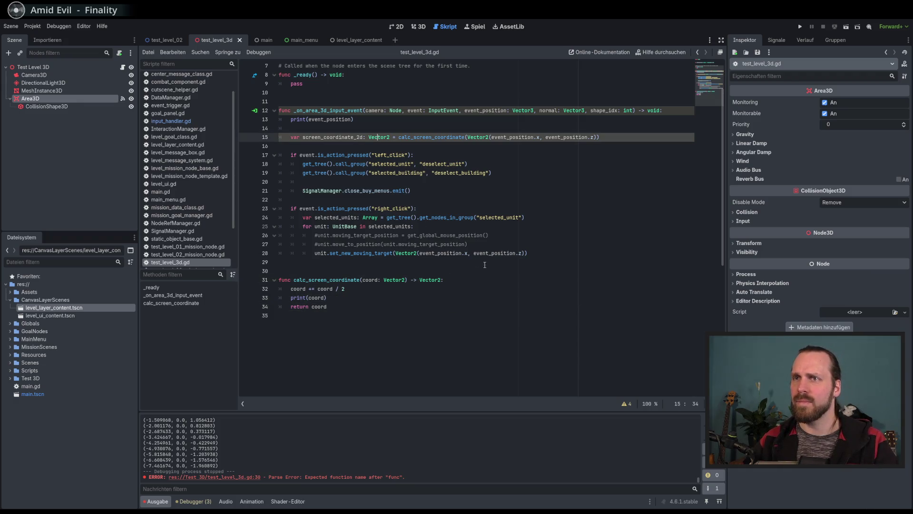
left_click(481, 289)
- Run the game, start Test Mission 02 via Spielen, then stop it with F8
key("F5")
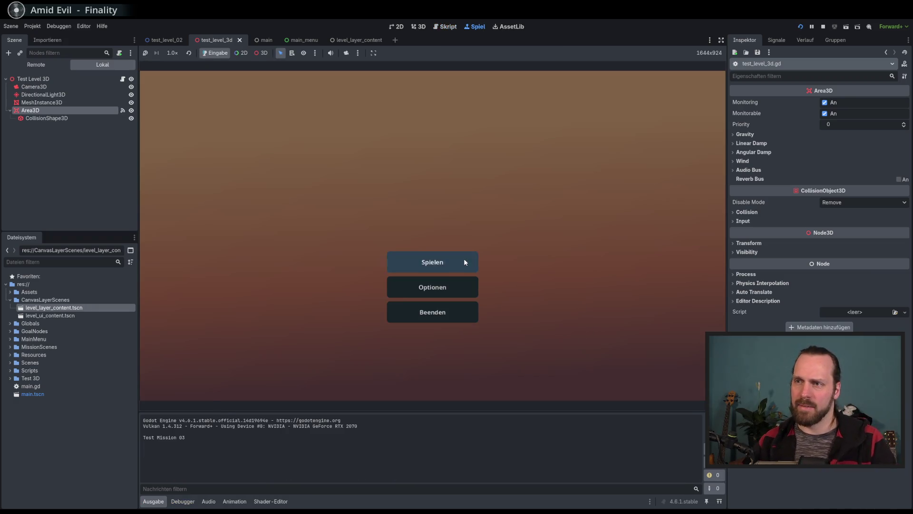
left_click(463, 259)
left_click(302, 180)
left_click(514, 356)
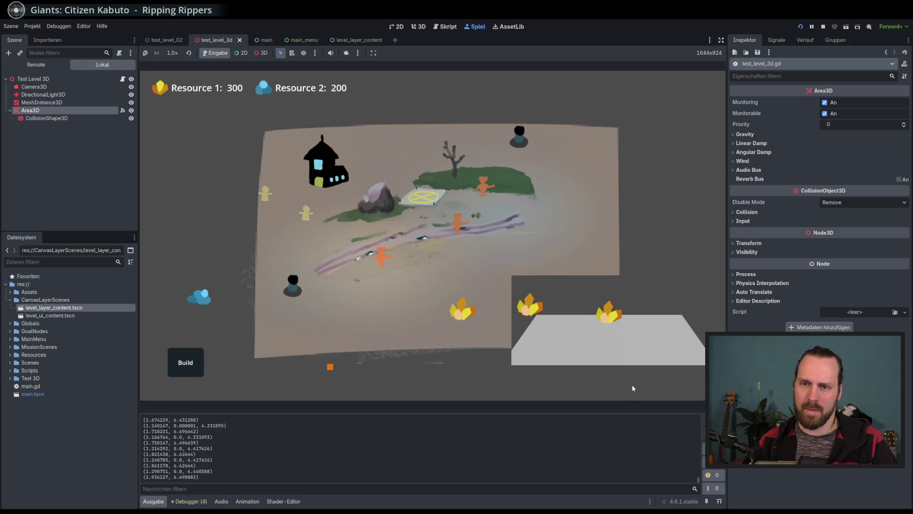
key("F8")
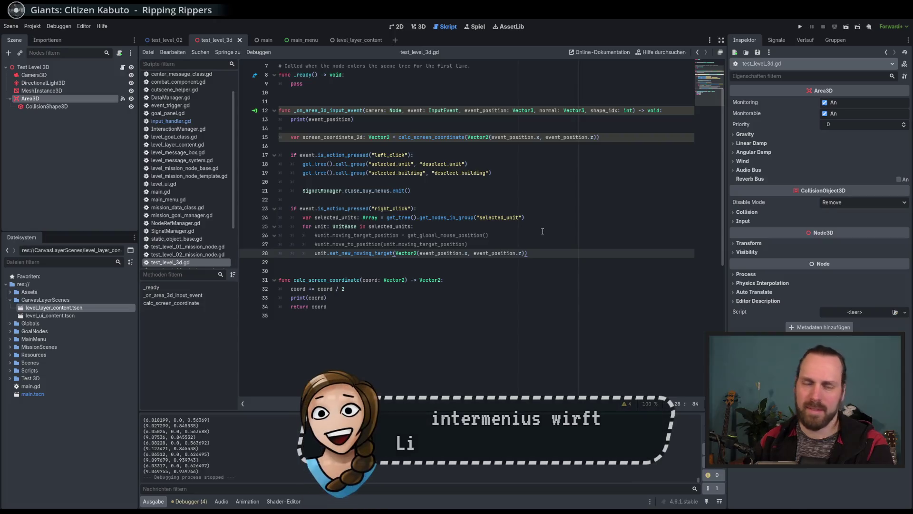
- Delete the print(coord) debug line
left_click(614, 137)
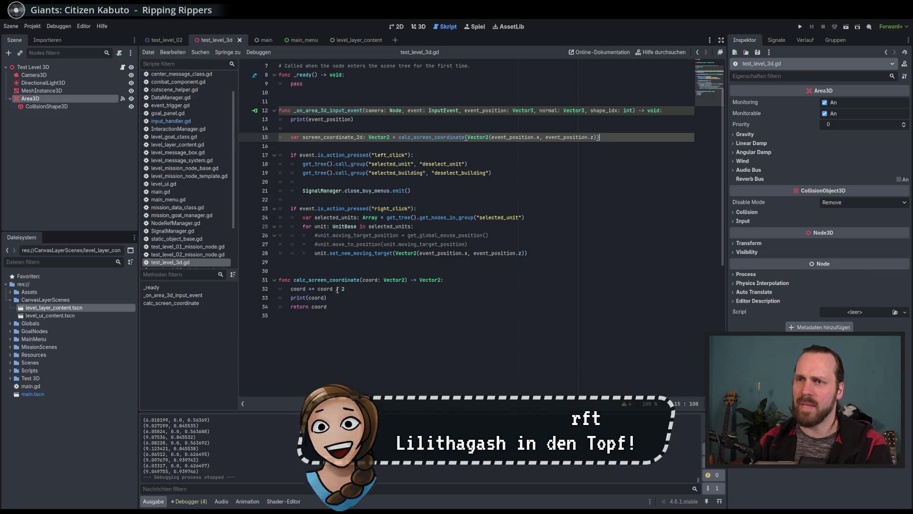
left_click_drag(338, 297, 355, 291)
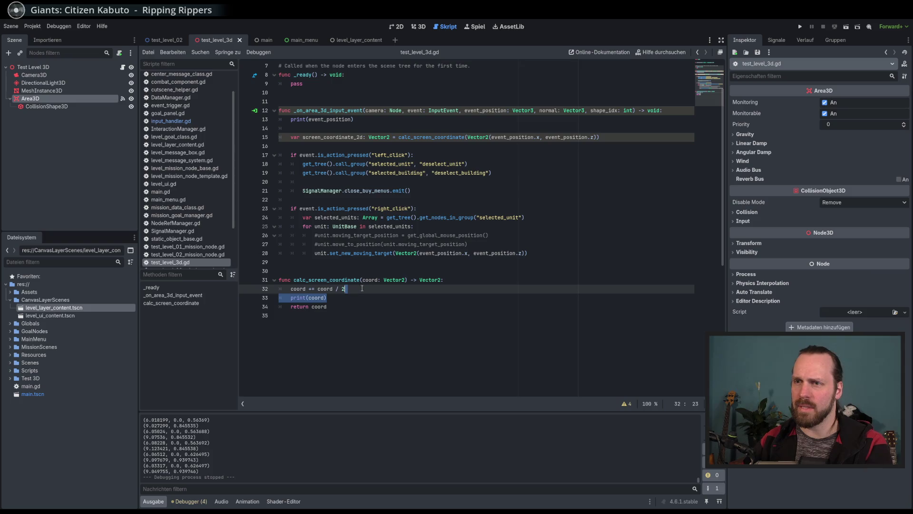
key("BackSpace")
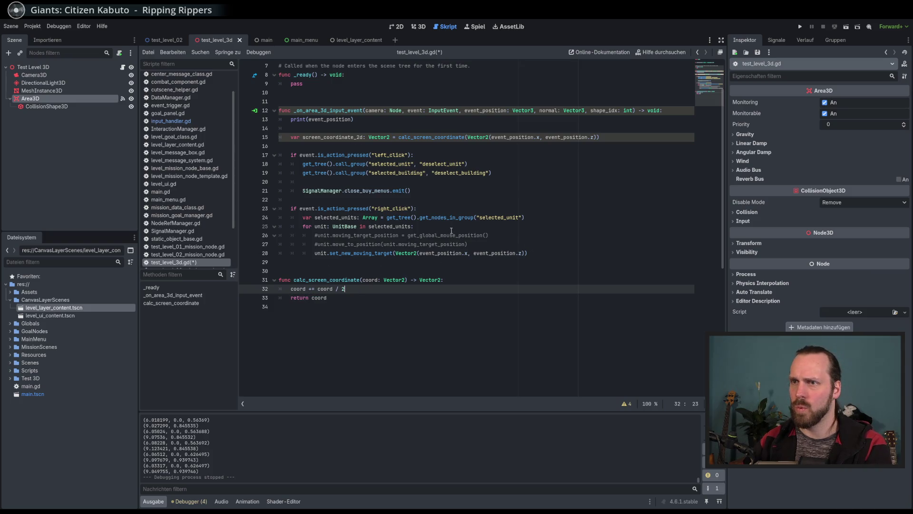
- Add print(screen_coordinate_2d) inside the right-click branch
left_click(548, 253)
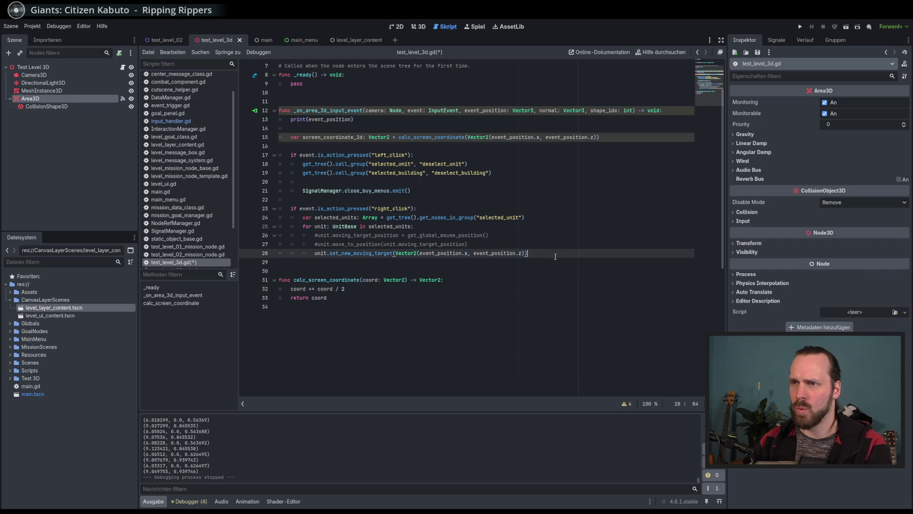
left_click(514, 209)
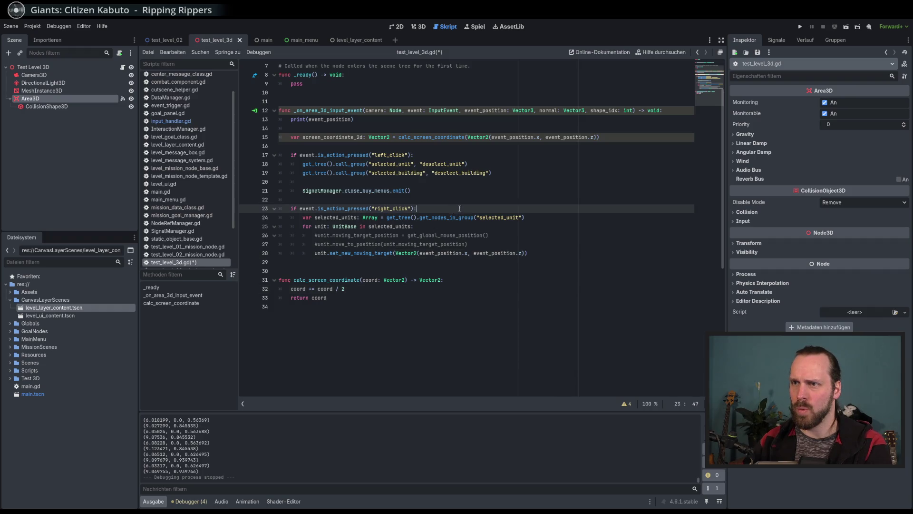
key("Return")
type("p")
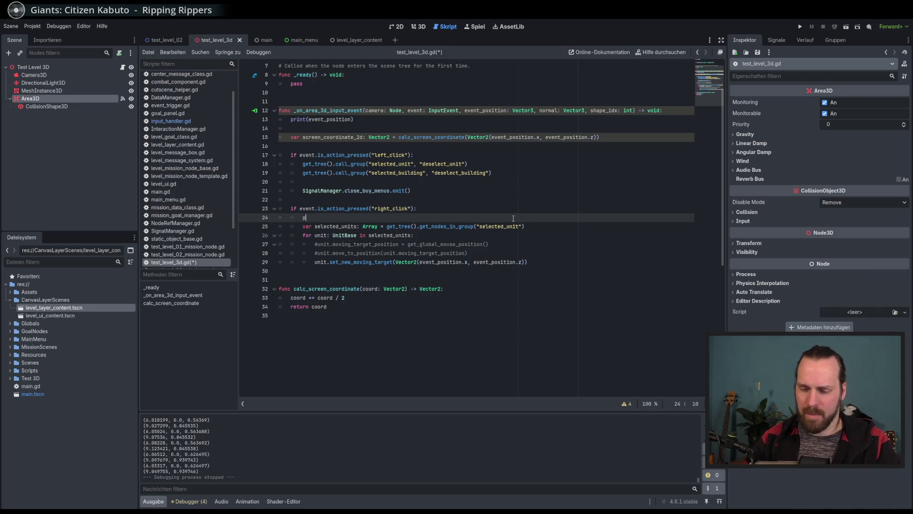
type("rint(scree")
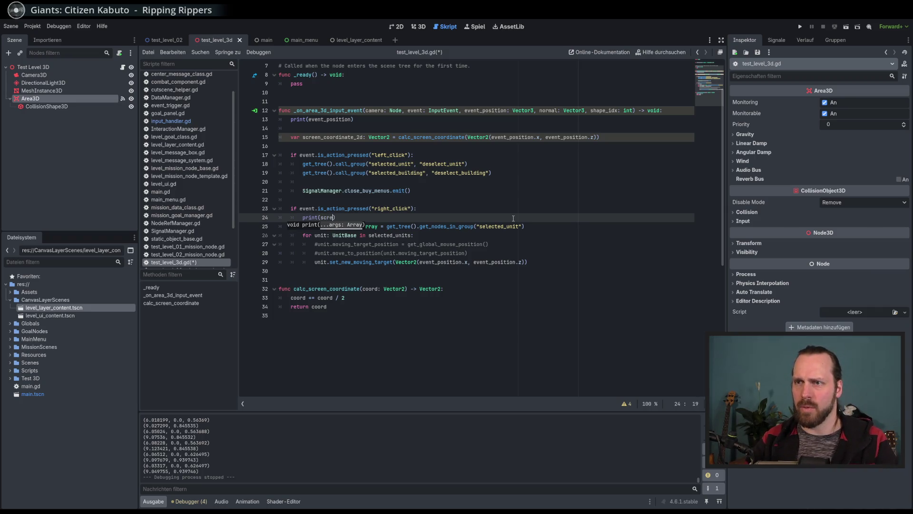
key("Down")
key("Return")
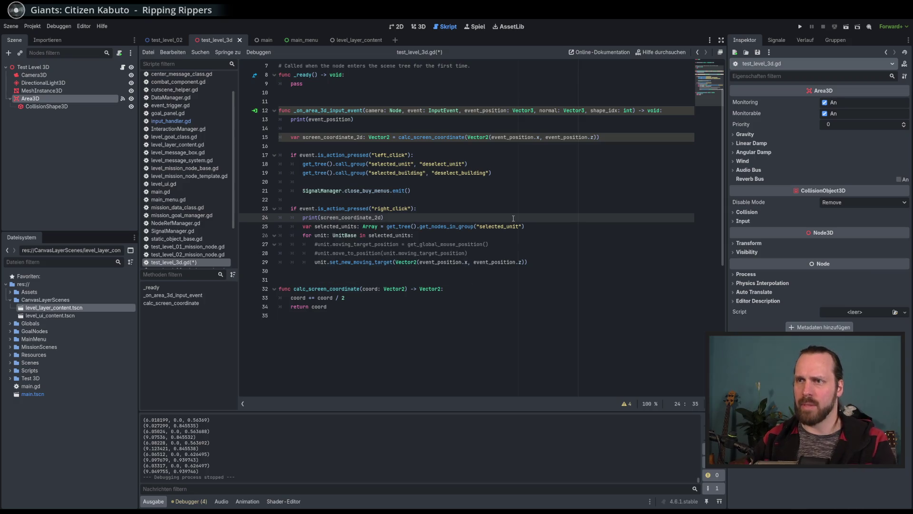
- Test-run Test Mission 02, then stop the game
key("F5")
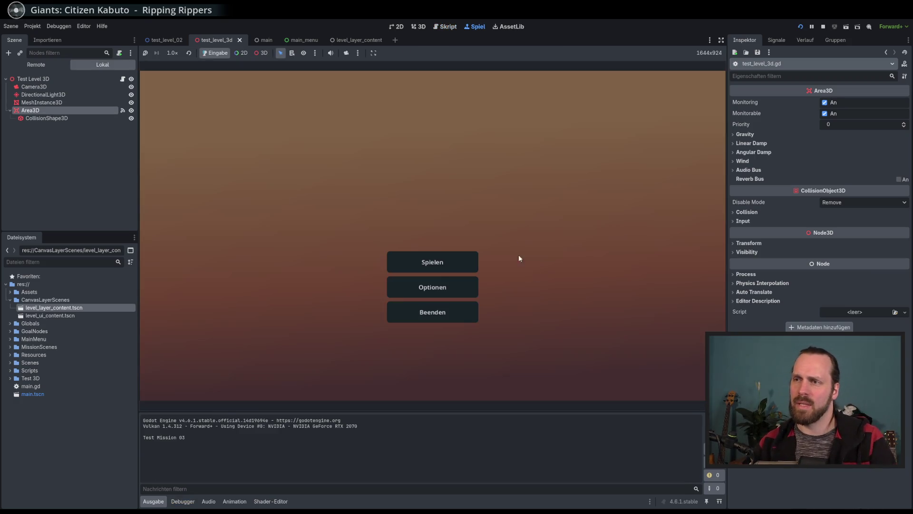
left_click(432, 262)
left_click(221, 174)
left_click(500, 354)
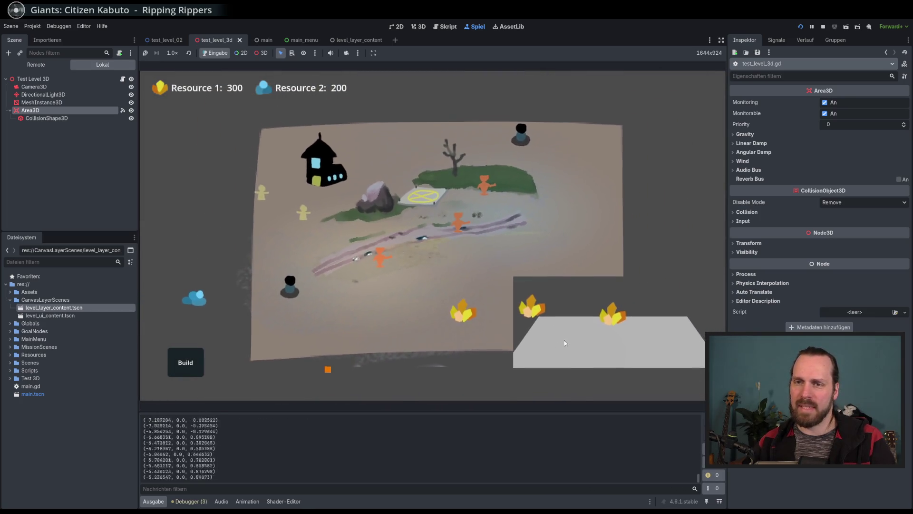
key("F8")
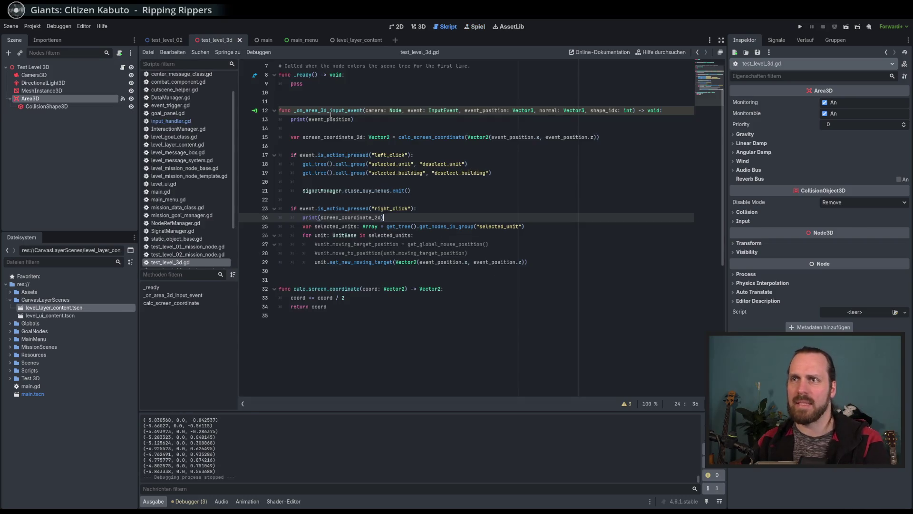
- Delete the print(event_position) line and leftover empty lines, then relaunch the game
left_click(330, 115)
left_click_drag(354, 120, 278, 120)
key("BackSpace")
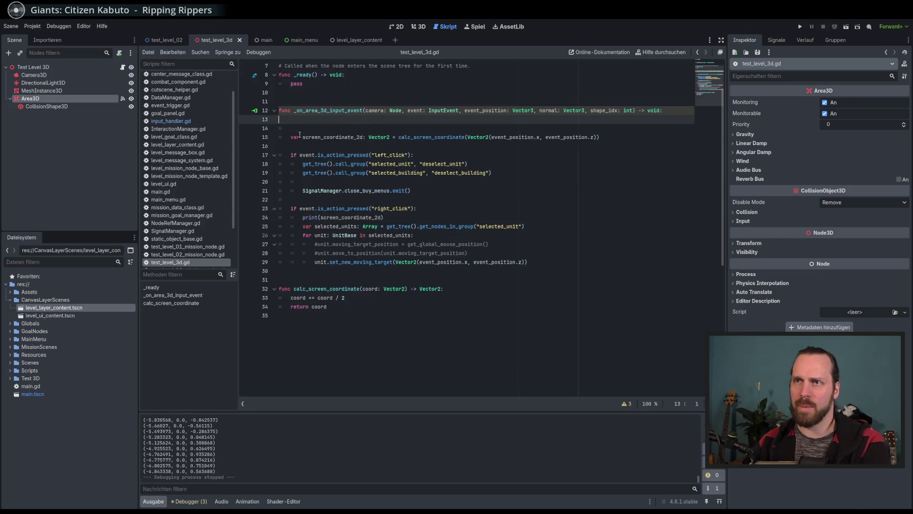
key("BackSpace")
left_click(401, 128)
key("Home")
key("BackSpace")
key("BackSpace")
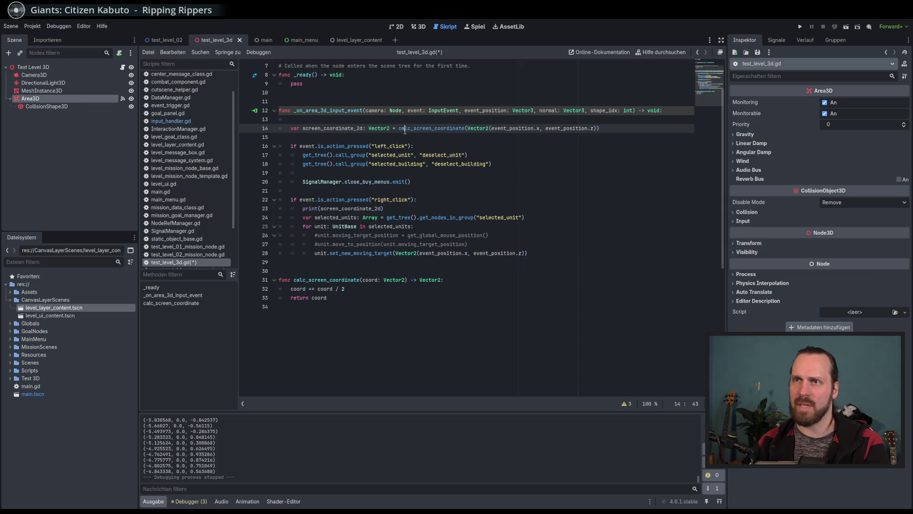
left_click(457, 146)
key("F5")
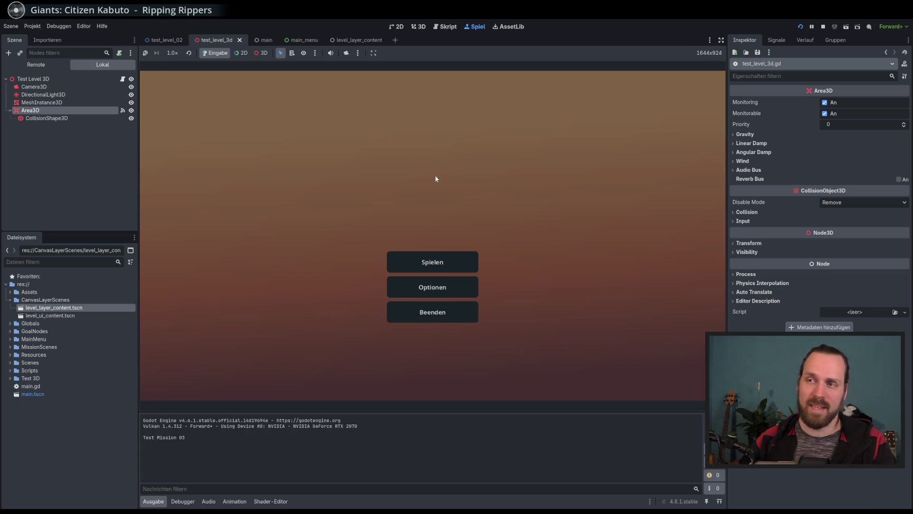
- Start Test Mission 02 briefly, stop it, and review the right-click print line
left_click(458, 261)
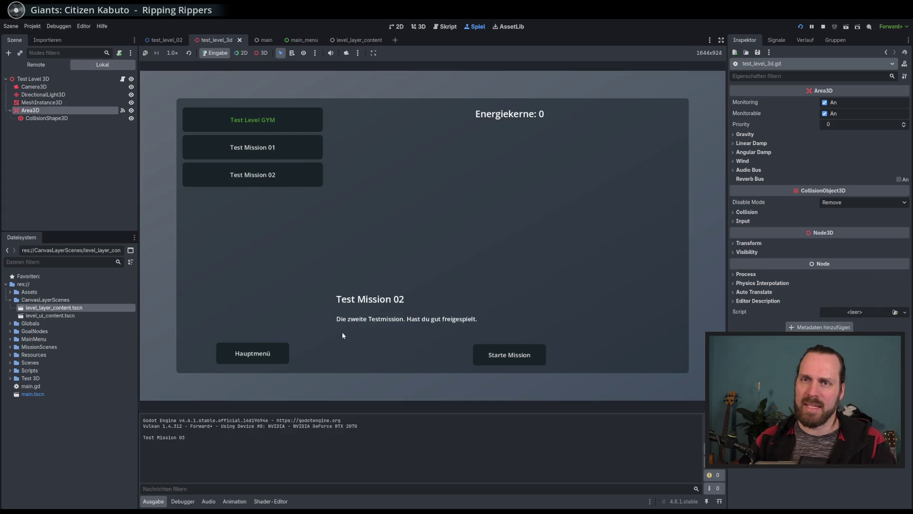
left_click(523, 354)
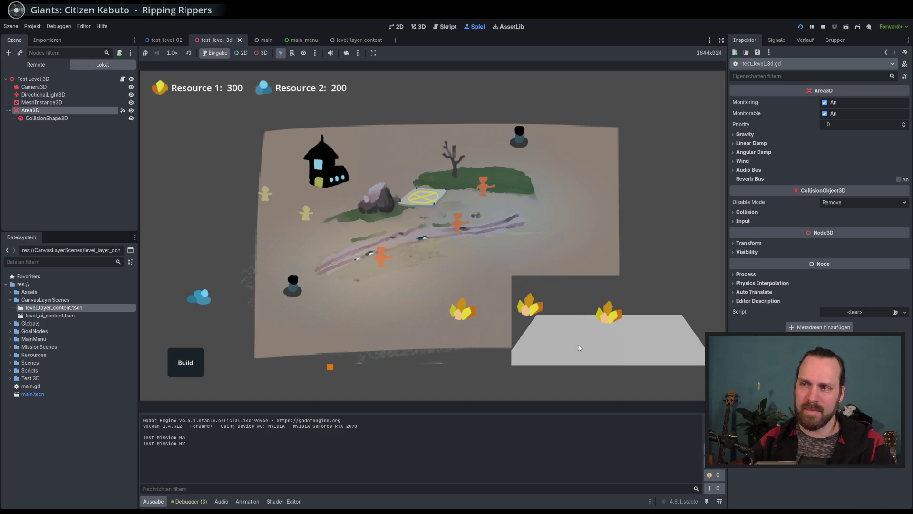
key("F8")
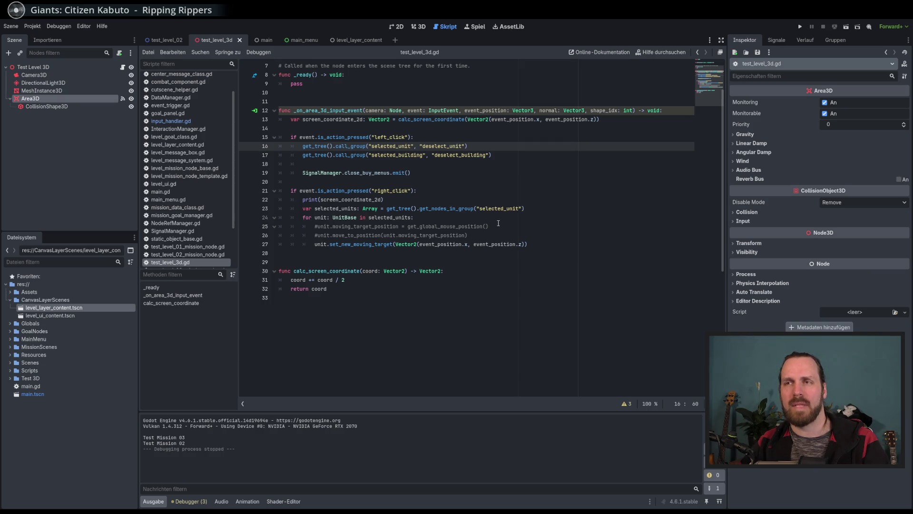
left_click(397, 199)
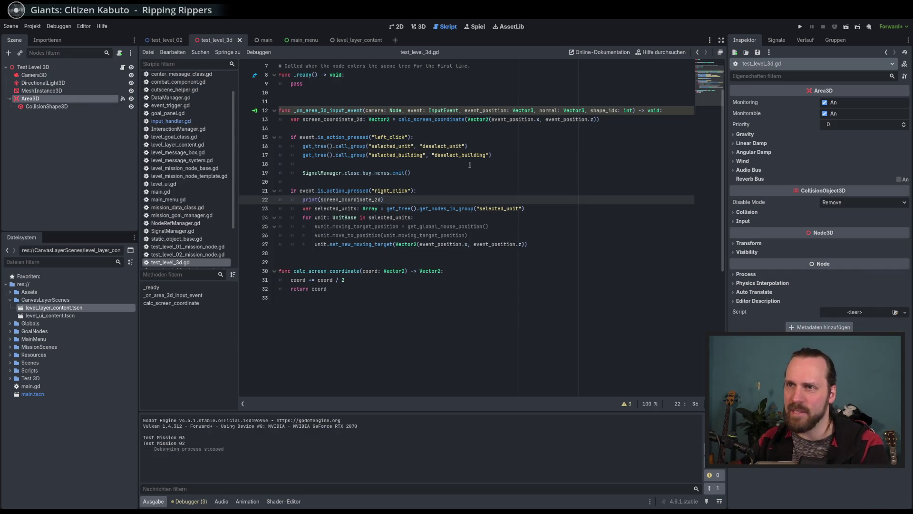
left_click(439, 193)
- Relaunch the game and start Test Mission 02
key("F5")
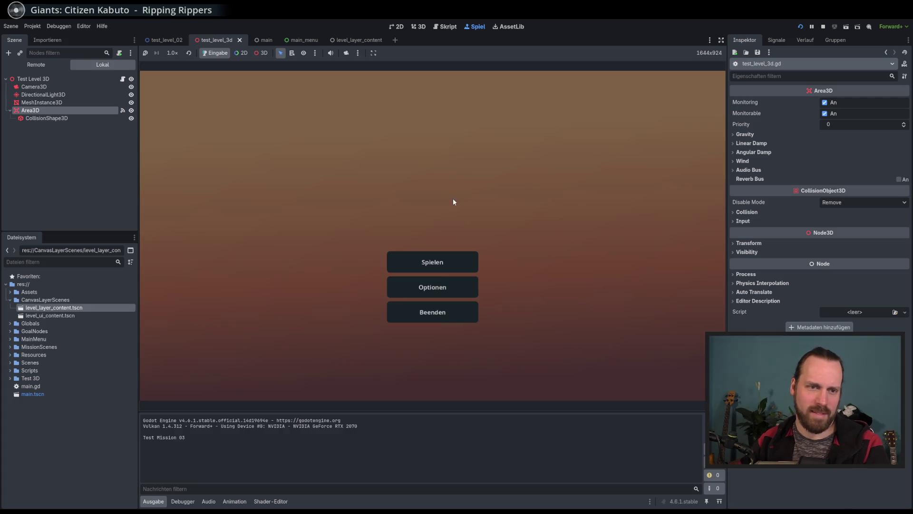
left_click(428, 259)
left_click(274, 182)
left_click(510, 355)
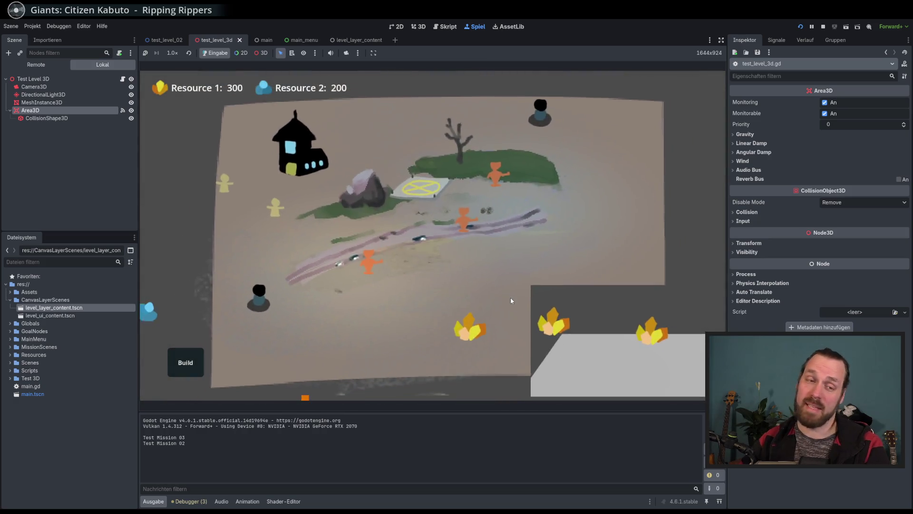
- Click several points across the grey plane to log their coordinates, then stop
left_click(538, 319)
left_click(537, 318)
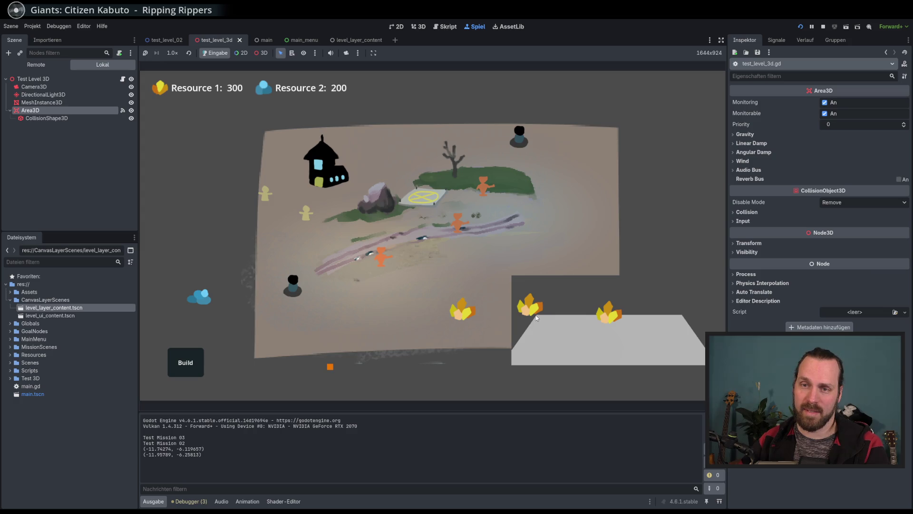
left_click(535, 317)
left_click(535, 316)
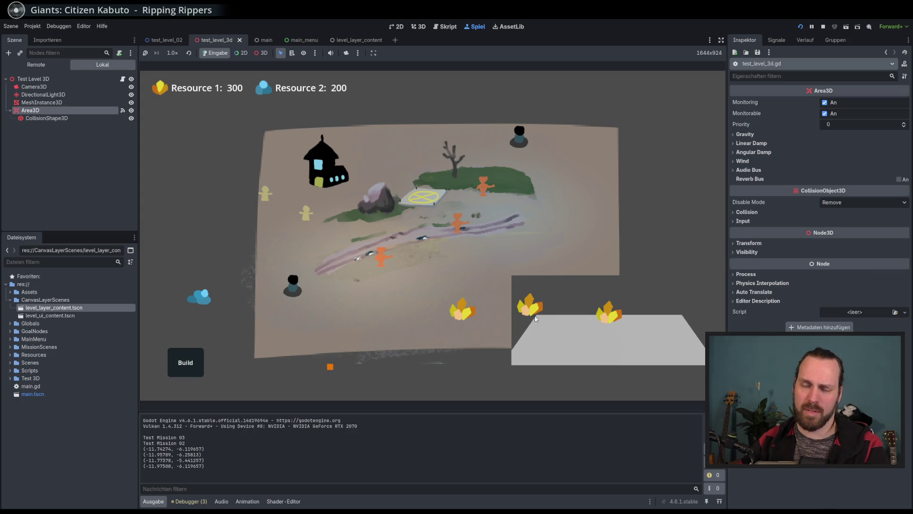
left_click(589, 350)
left_click(632, 367)
left_click(666, 347)
left_click(681, 321)
left_click(683, 319)
key("F8")
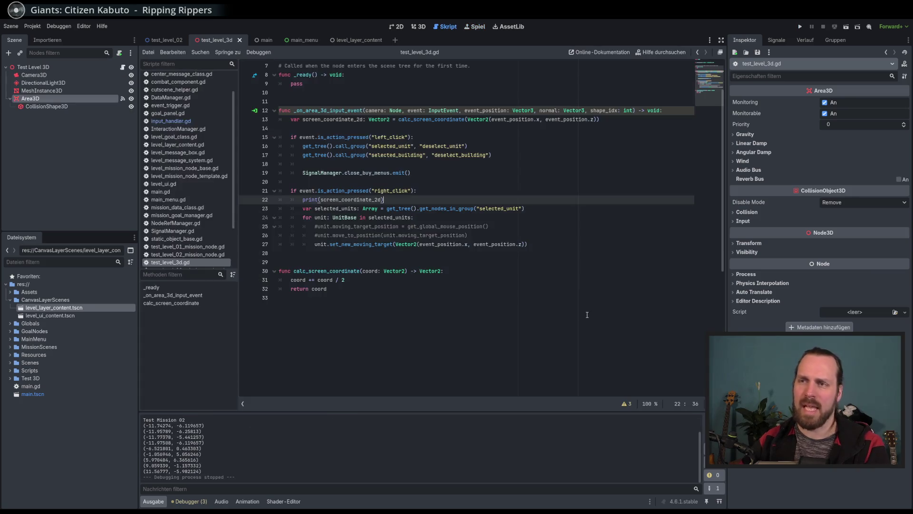
- Select coord in the halving line 31 of calc_screen_coordinate
left_click(338, 279)
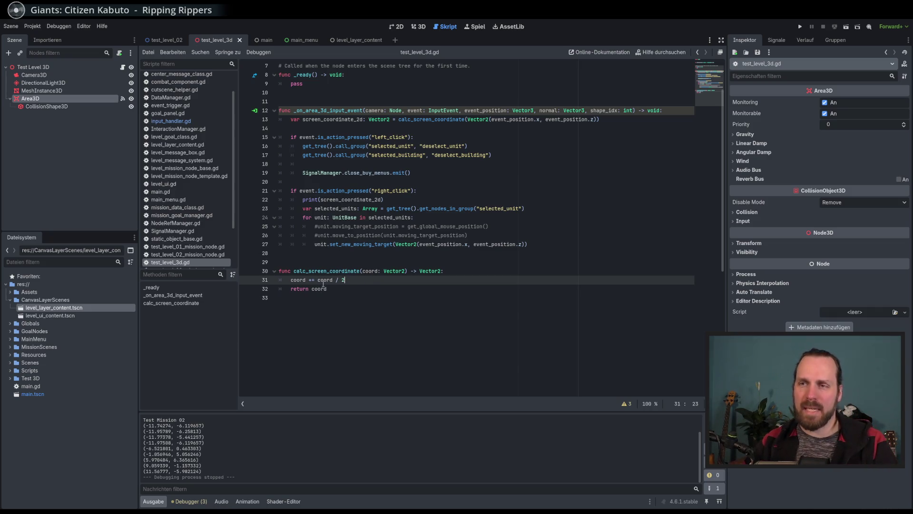
left_click_drag(345, 280, 317, 280)
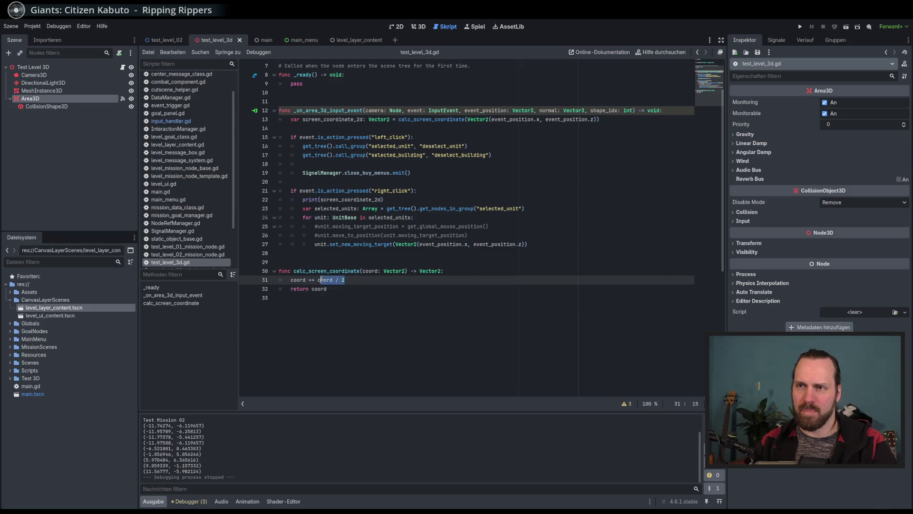
scroll(434, 315, "up", 1)
double_click(325, 307)
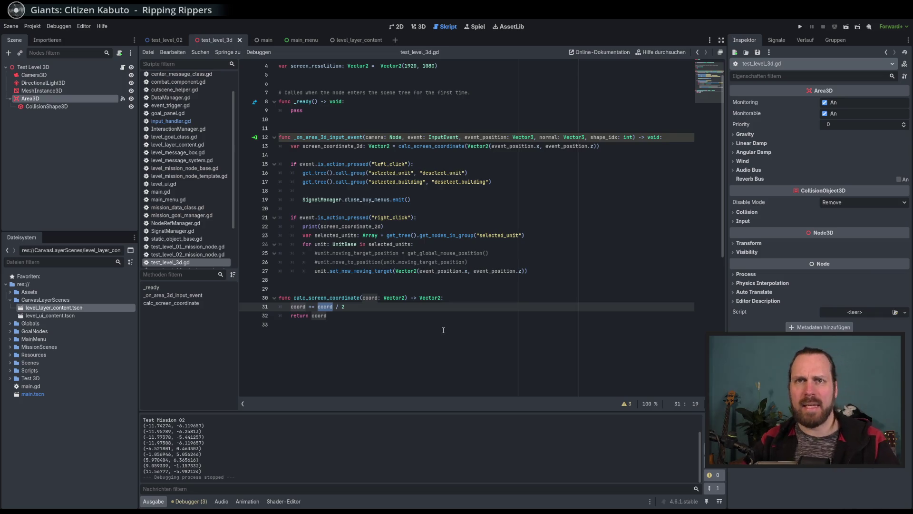
scroll(447, 327, "up", 1)
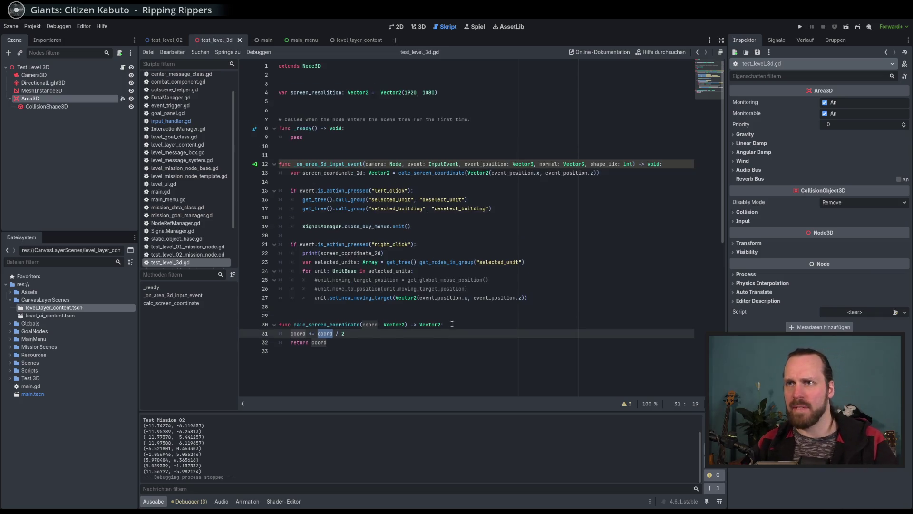
- Insert a blank line below line 4 and select the CollisionShape3D node
left_click(455, 93)
key("Return")
left_click(52, 107)
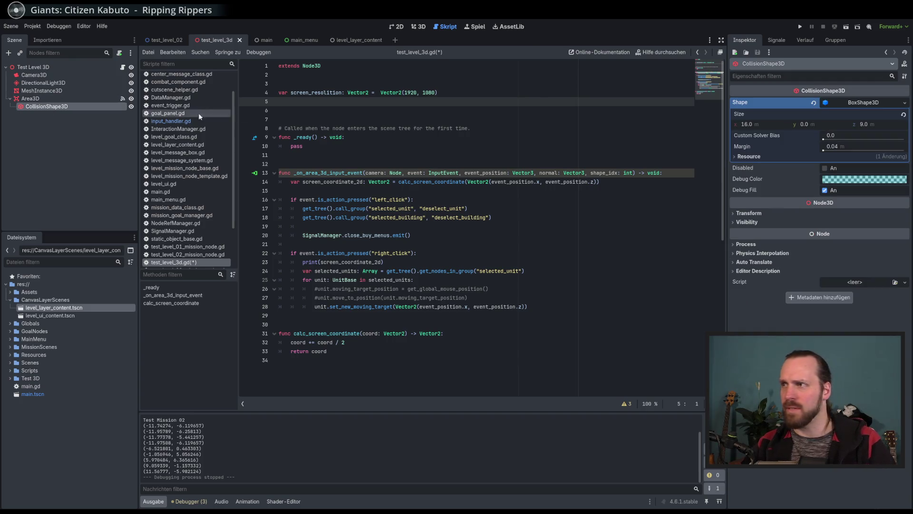
left_click_drag(44, 107, 329, 111)
left_click(491, 90)
key("Return")
left_click(488, 127)
scroll(500, 191, "down", 1)
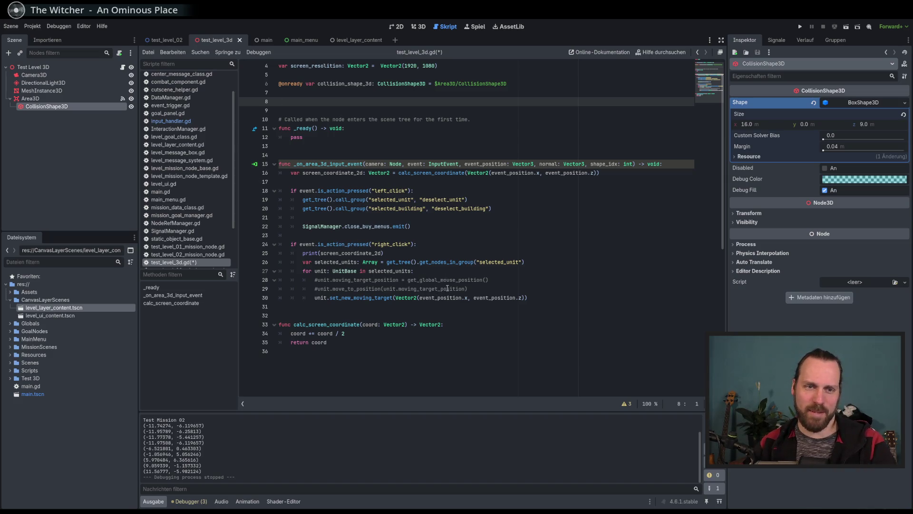
- Replace the second coord on line 34 with collision_shape_3d.shape.size.x
double_click(331, 333)
type("c")
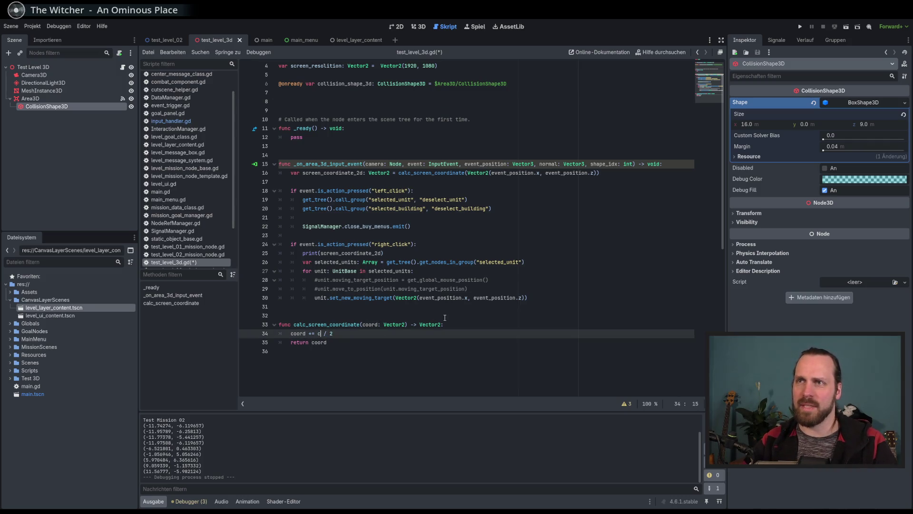
key("Down")
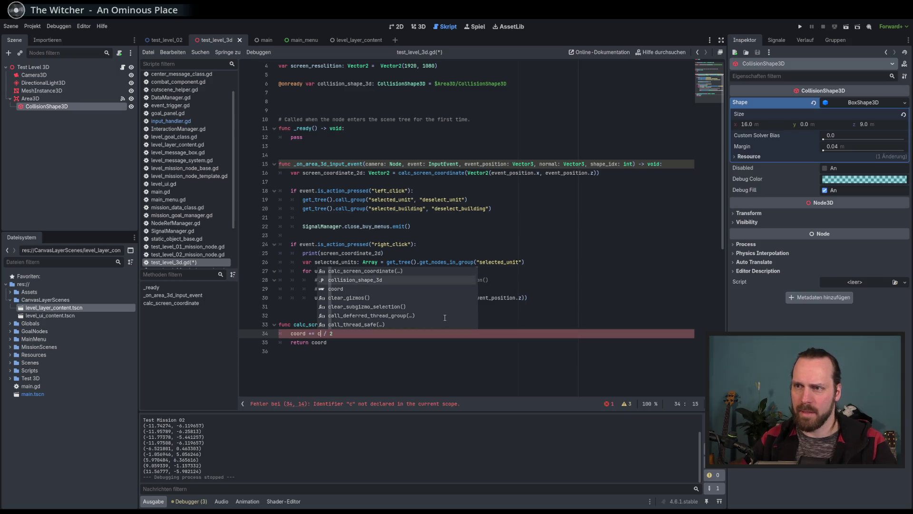
key("Return")
type(".s")
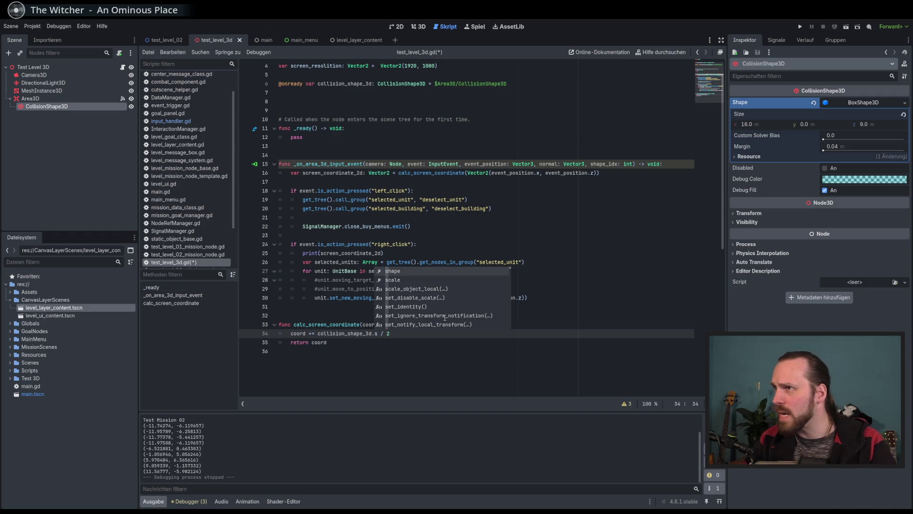
key("Return")
type(".s")
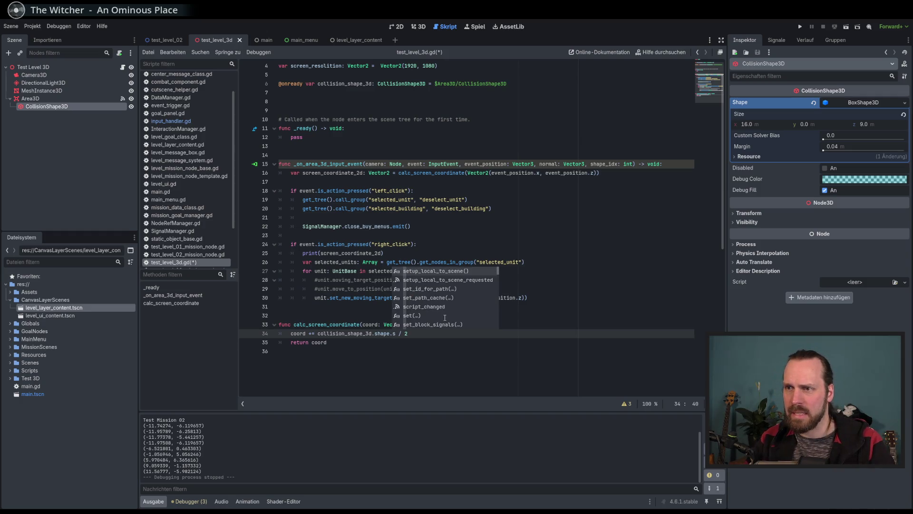
type("ize")
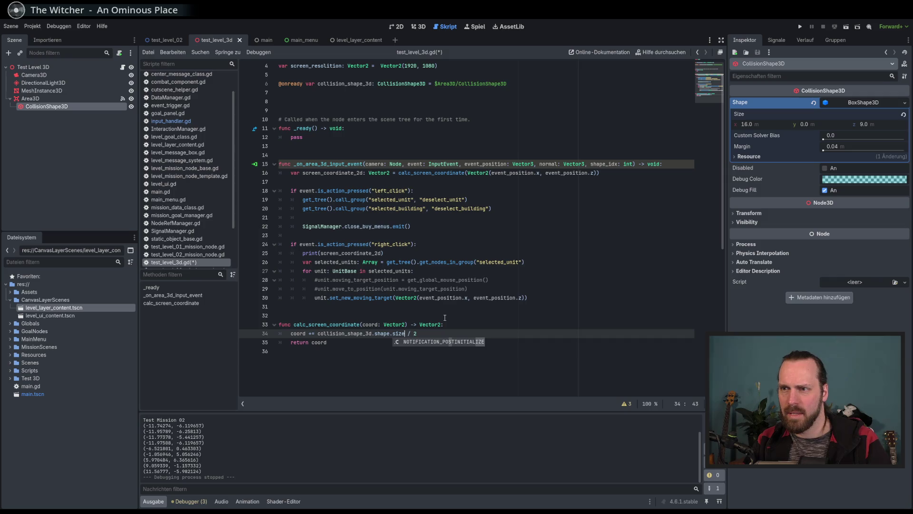
type(".")
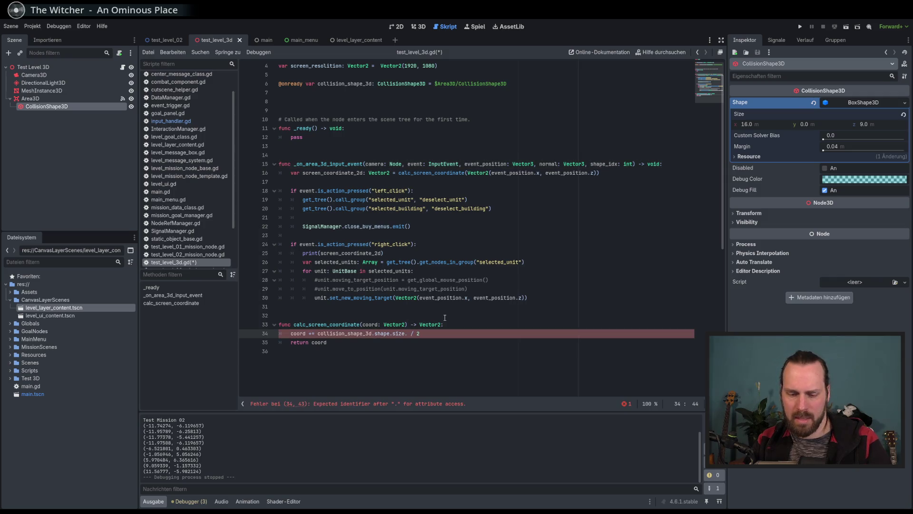
type("x")
- Wrap the size expression in a Vector2( call and add a comma
left_click(318, 333)
type("Vec")
key("Return")
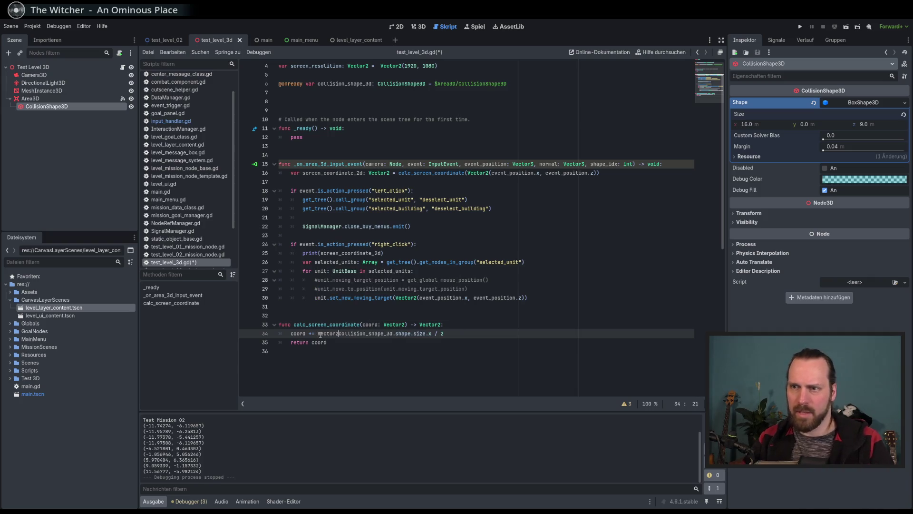
type("(")
key("End")
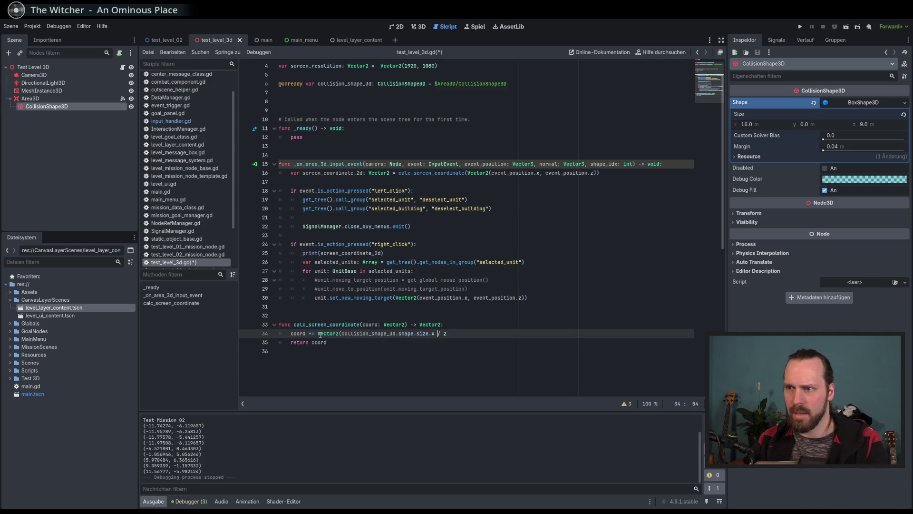
left_click(435, 333)
type(",")
- Paste the size expression as the second Vector2 argument, close it, and remove its final x
left_click(435, 333)
key("ctrl+c")
left_click(441, 332)
key("ctrl+v")
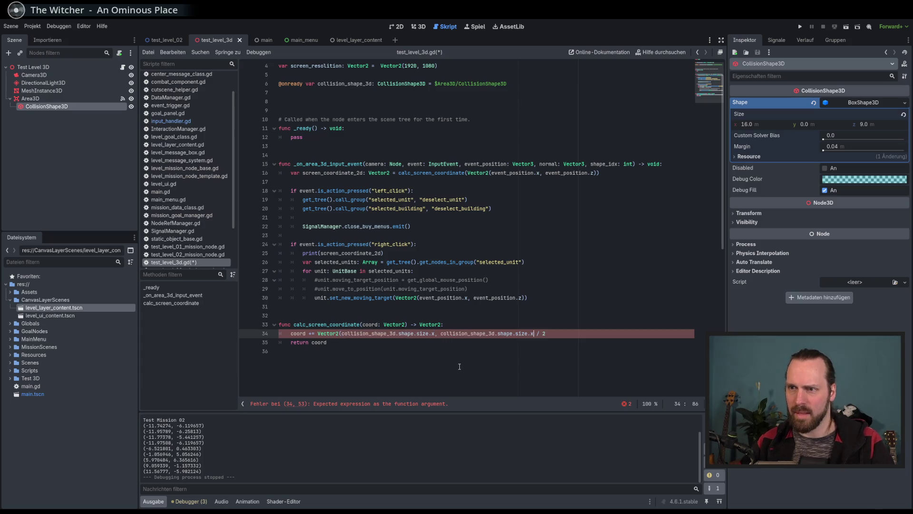
type(")")
key("Left")
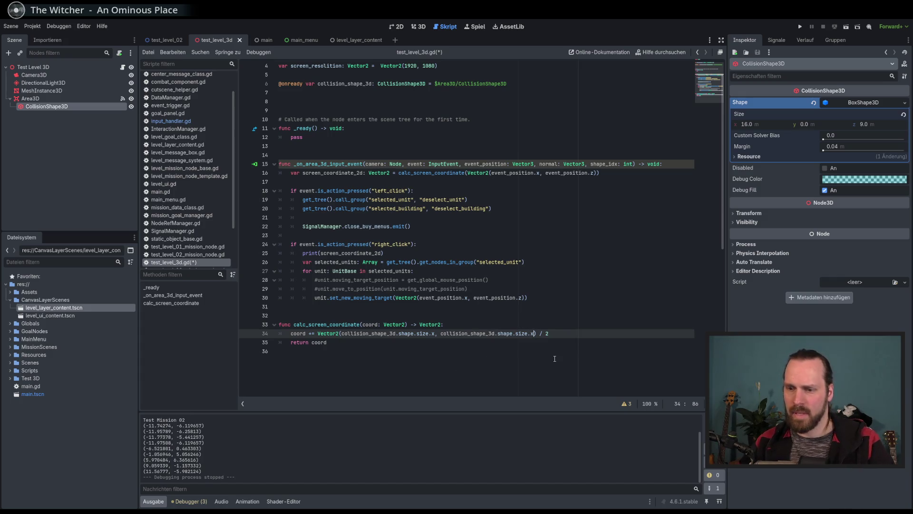
key("BackSpace")
- Finish the second argument as size.z and launch Test Mission 02
type("z")
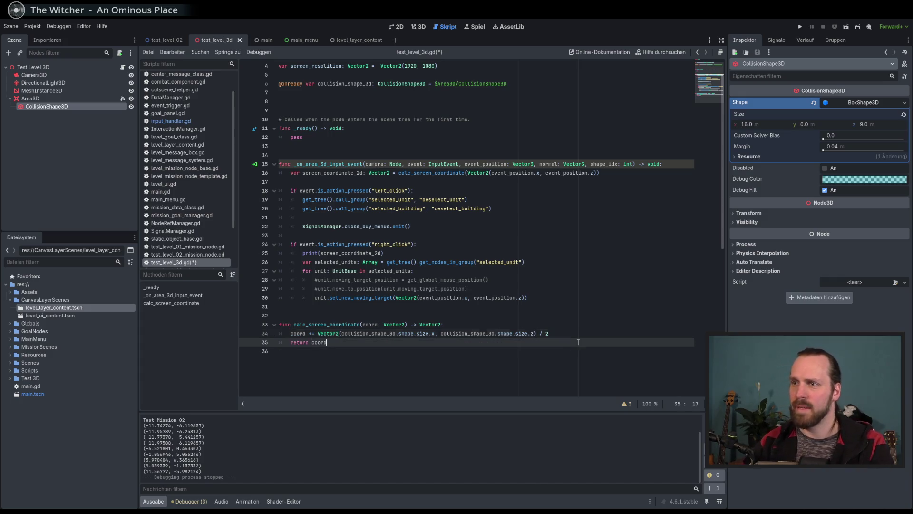
key("F5")
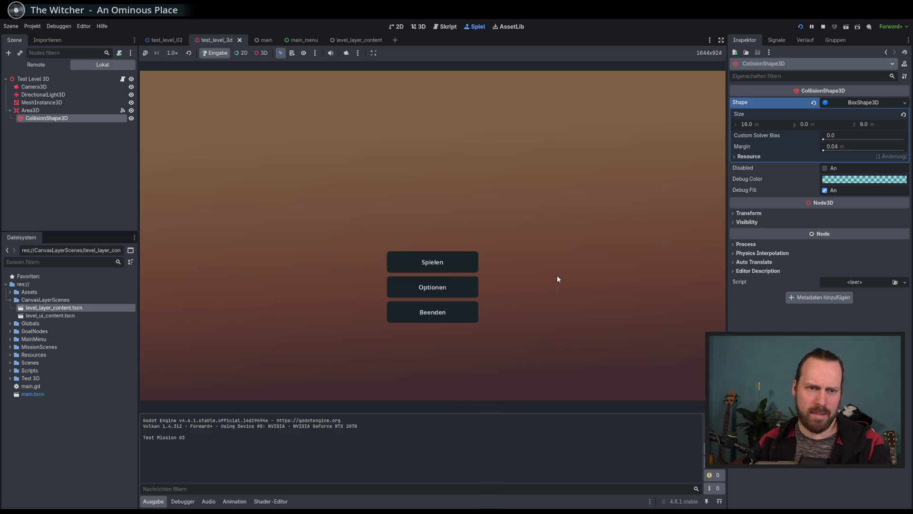
left_click(466, 263)
left_click(226, 175)
left_click(526, 347)
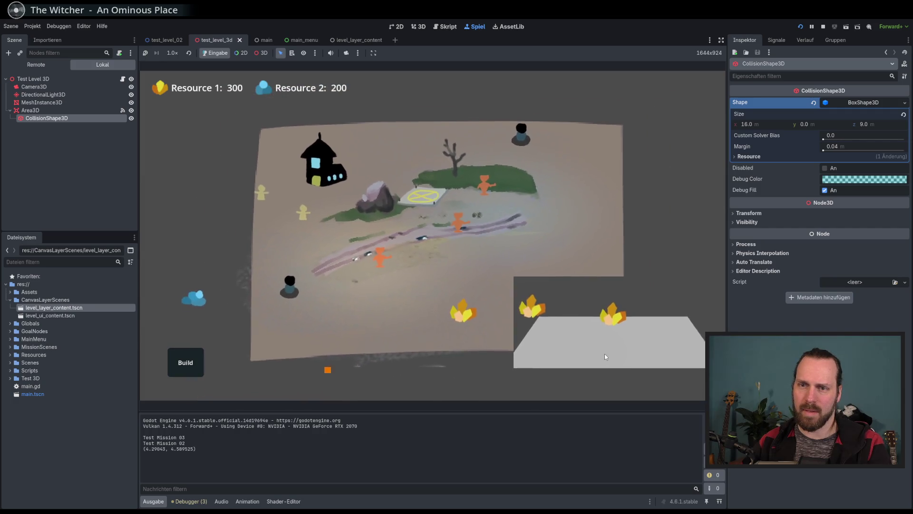
- Click the platform corners and across it, logging roughly 0–16 by 0–9, then stop
left_click(538, 317)
left_click(637, 355)
left_click(681, 318)
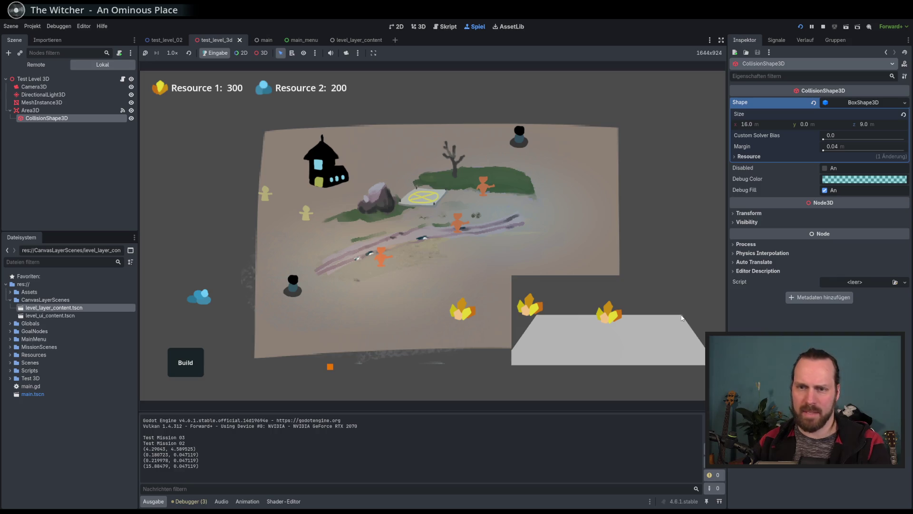
left_click(682, 317)
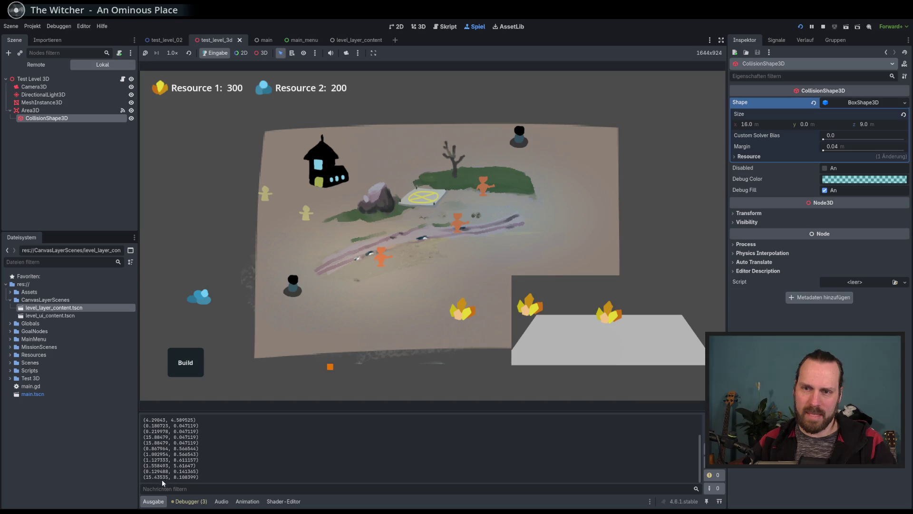
left_click(681, 318)
left_click(682, 317)
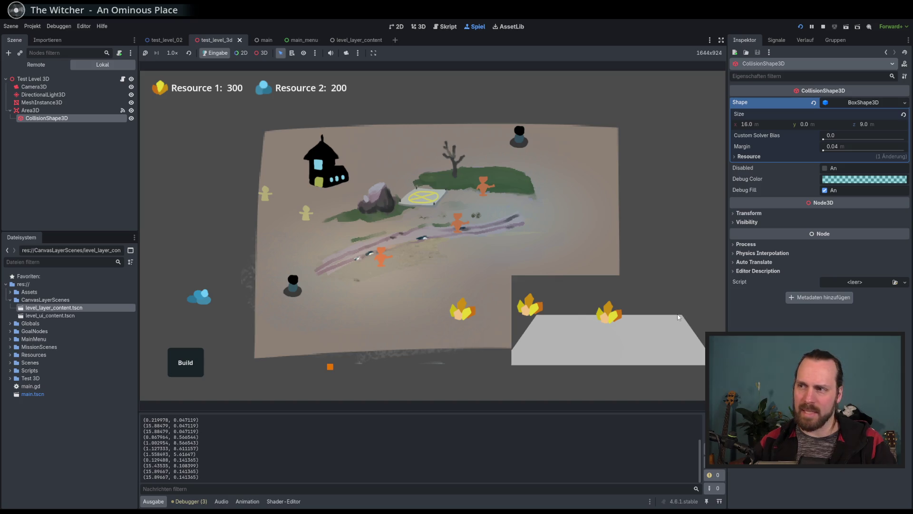
mouse_move(682, 318)
left_mouse_down()
mouse_move(657, 354)
mouse_move(600, 362)
mouse_move(549, 350)
mouse_move(596, 339)
left_mouse_up()
key("F8")
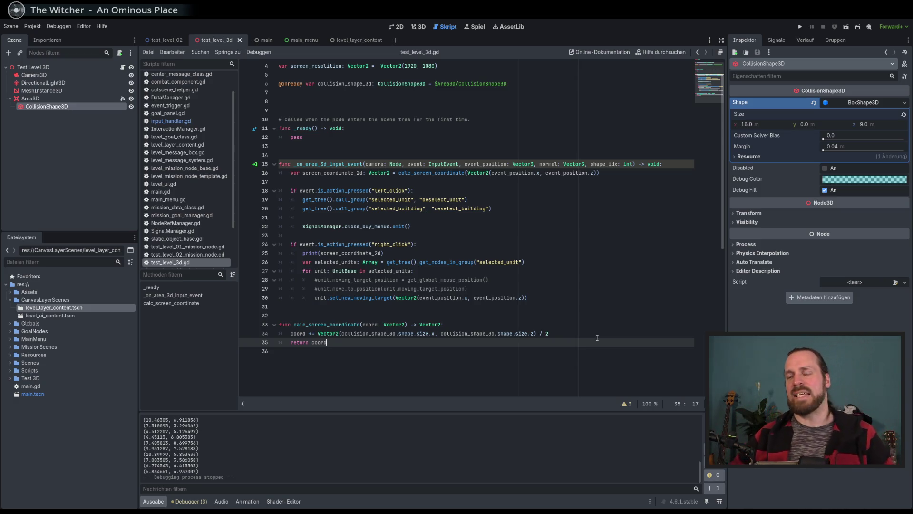
- Start a new line 35 after the offset line, beginning with coord
left_click(302, 335)
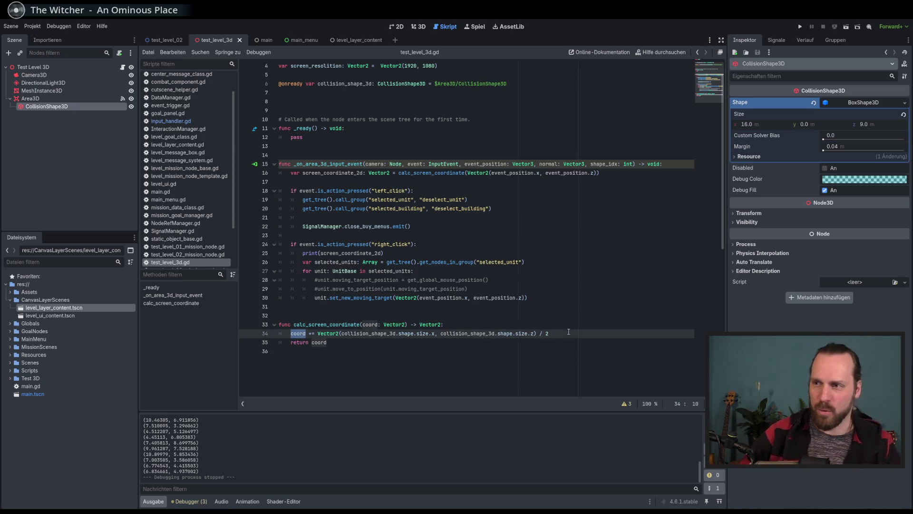
key("End")
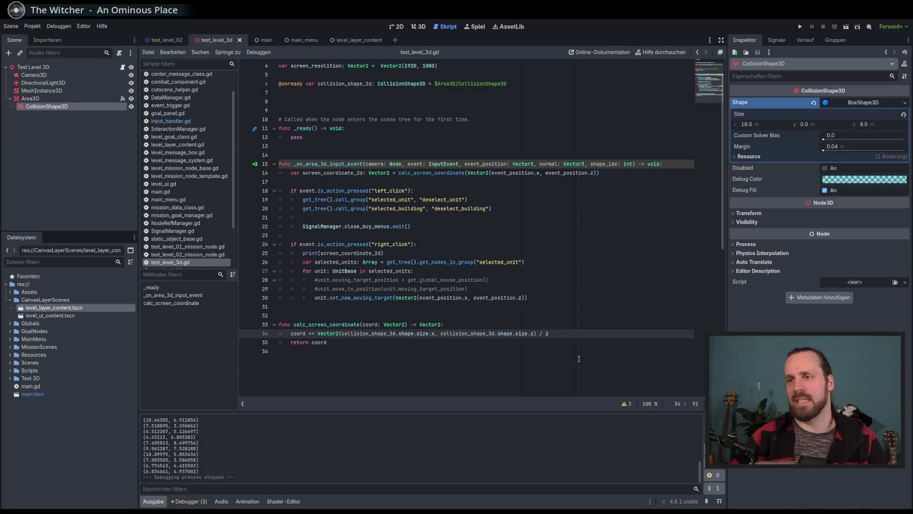
key("Return")
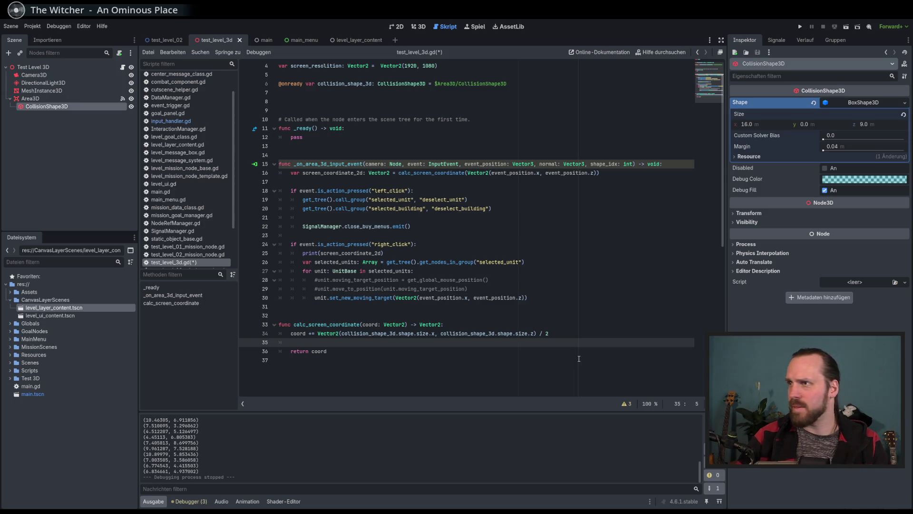
type("co")
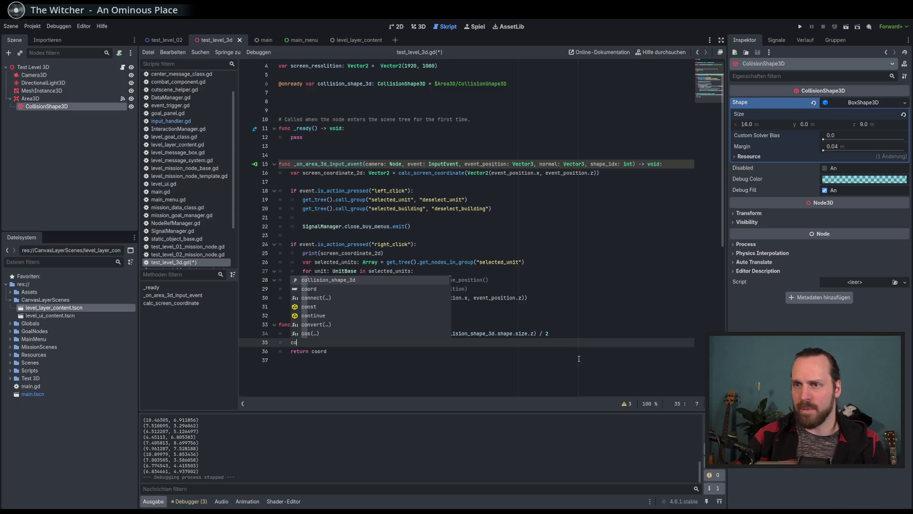
key("Down")
key("Return")
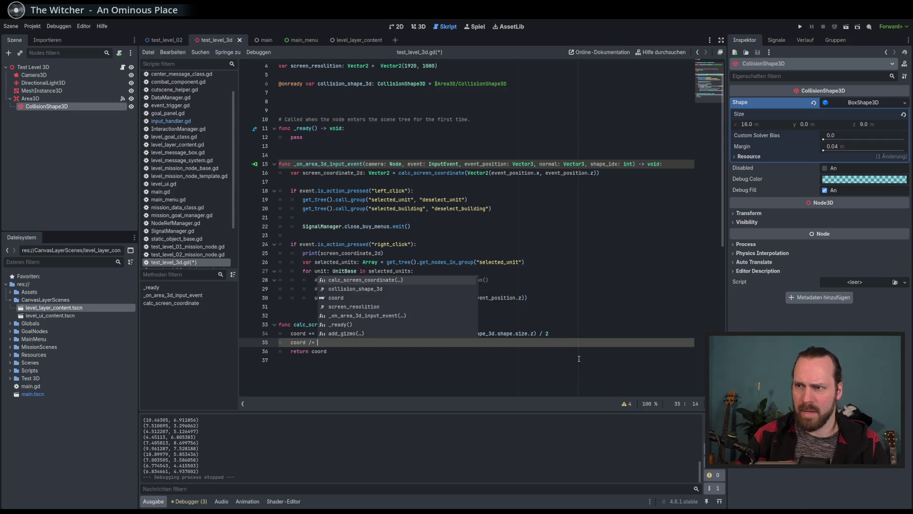
left_click(579, 358)
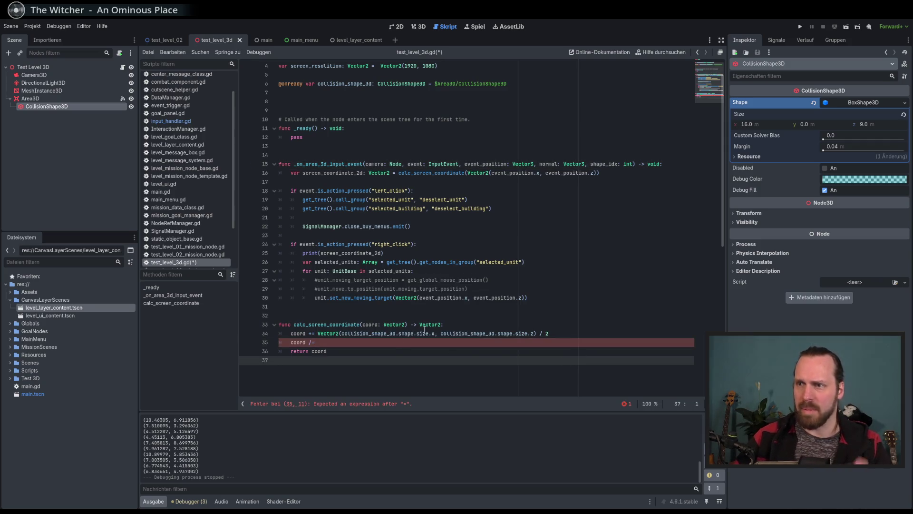
- Paste the Vector2 size expression after coord /= on line 35 and run the project
left_click_drag(318, 333, 536, 333)
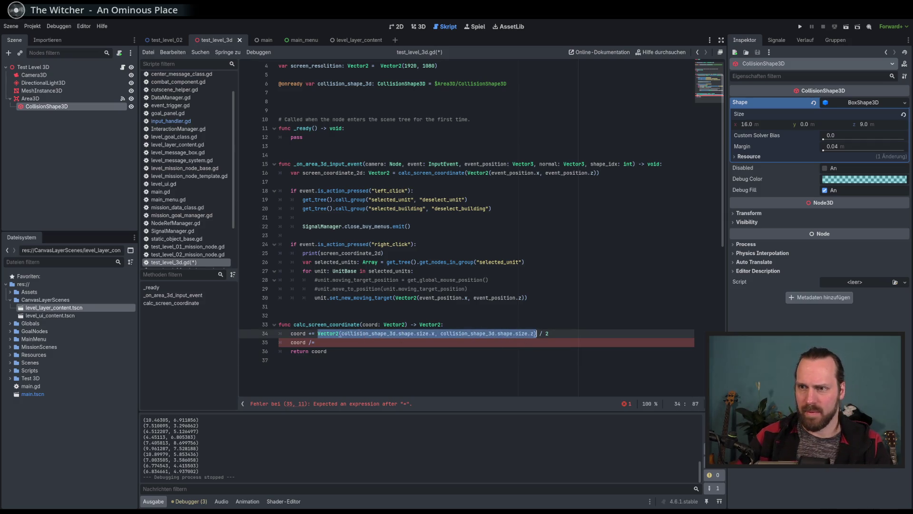
key("ctrl+c")
left_click(537, 342)
key("ctrl+v")
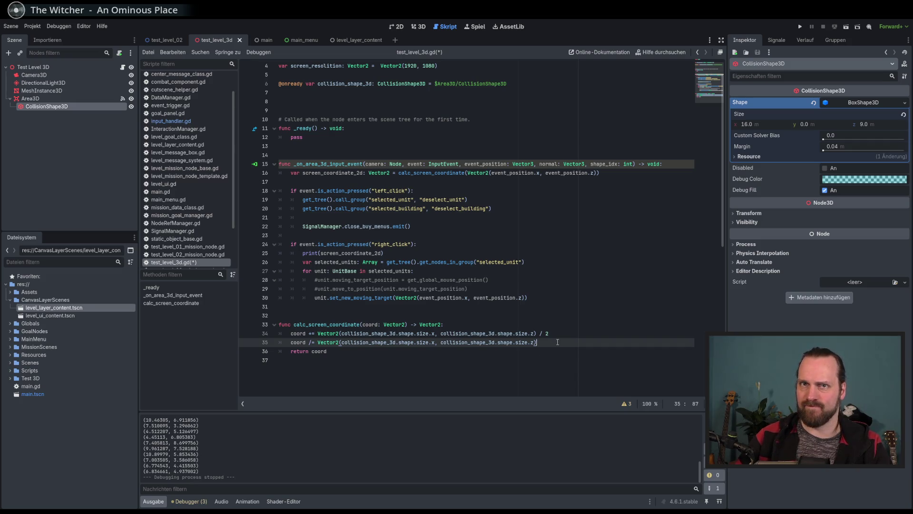
key("F5")
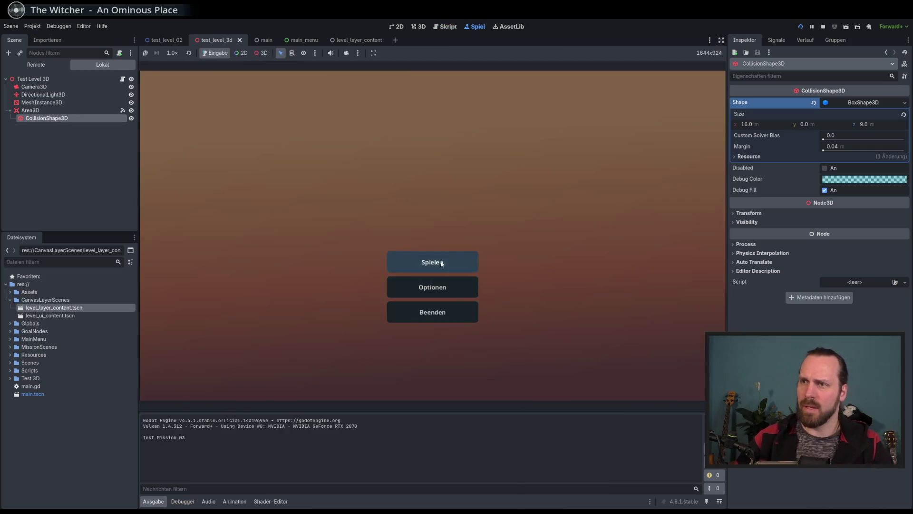
- Start Test Mission 02 from the Spielen menu
left_click(451, 261)
left_click(290, 176)
left_click(487, 354)
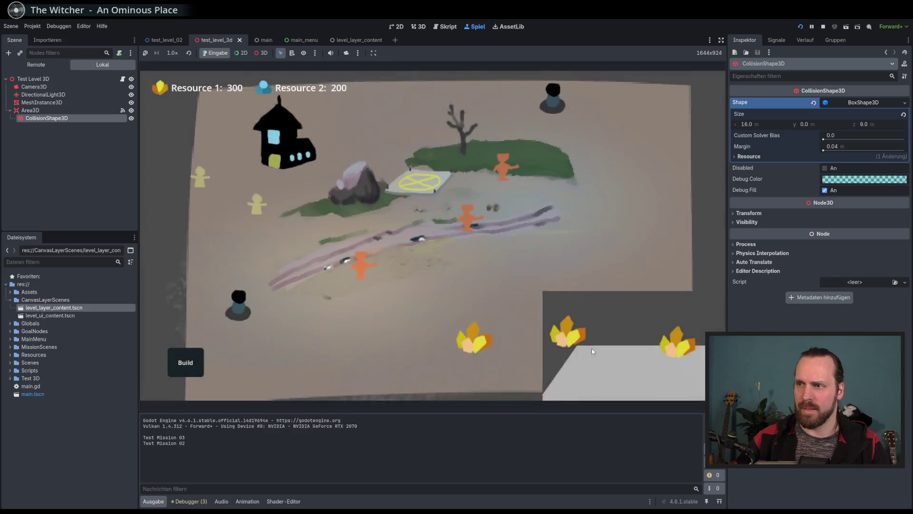
- Click level ground spots to print normalized coordinates like 0.986051, then stop the game
left_click(539, 318)
left_click(680, 315)
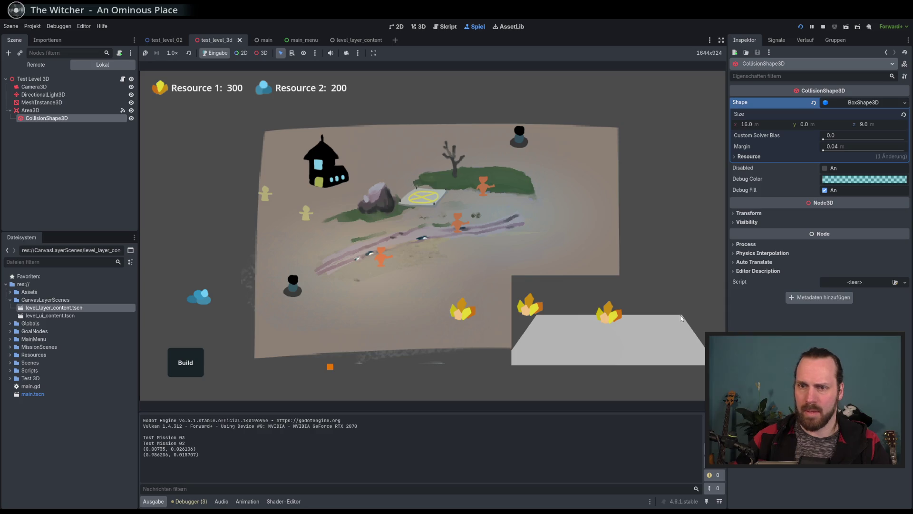
left_click(633, 357)
left_click(633, 357)
left_click(616, 367)
left_click(616, 366)
left_click_drag(175, 477, 195, 477)
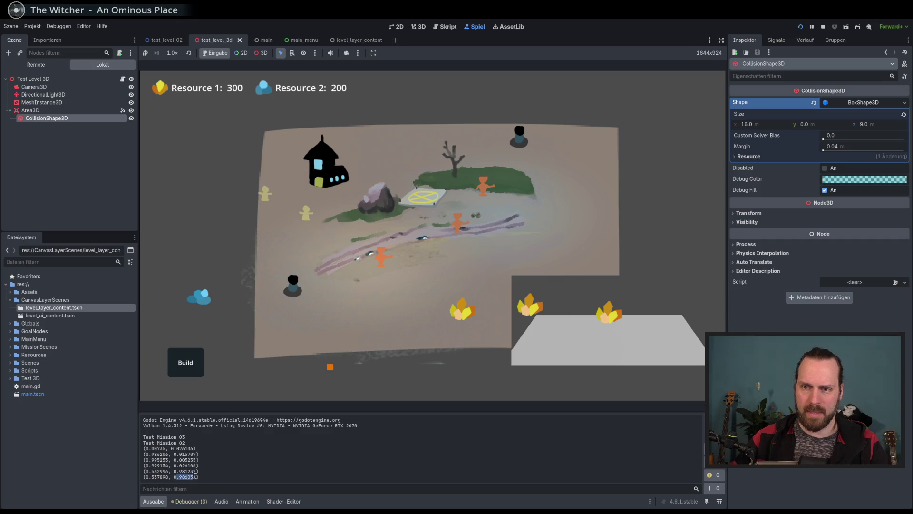
key("F8")
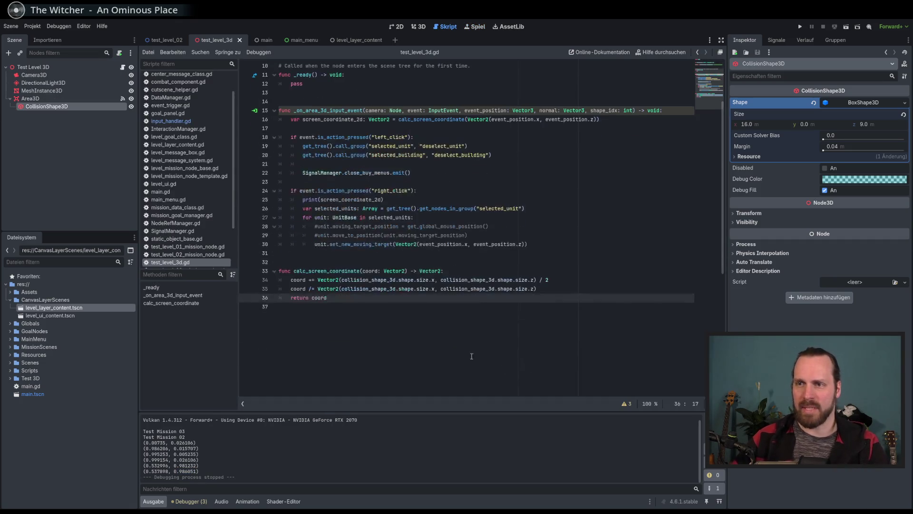
- Add a new indented line after the coord division on line 35
left_click(553, 289)
key("Return")
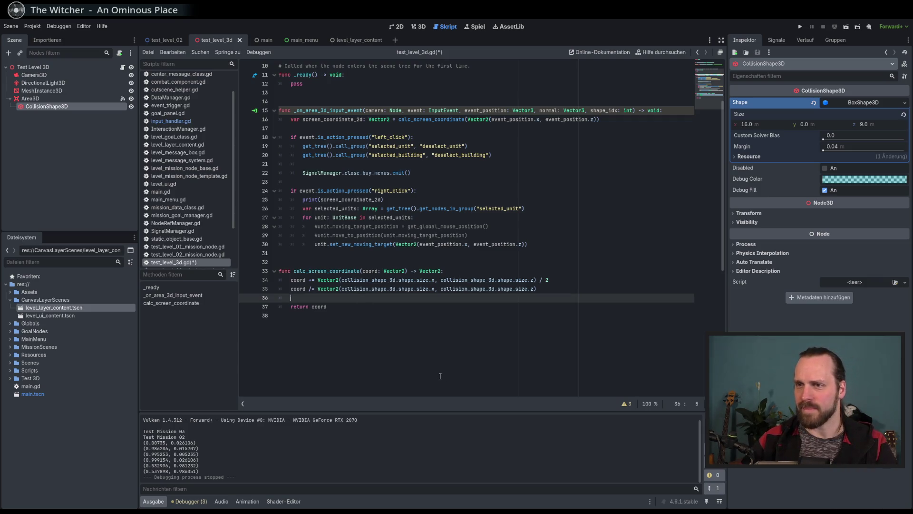
- Finish calc_screen_coordinate so coord is multiplied by screen_resolution, and save the script
type("cor")
key("Return")
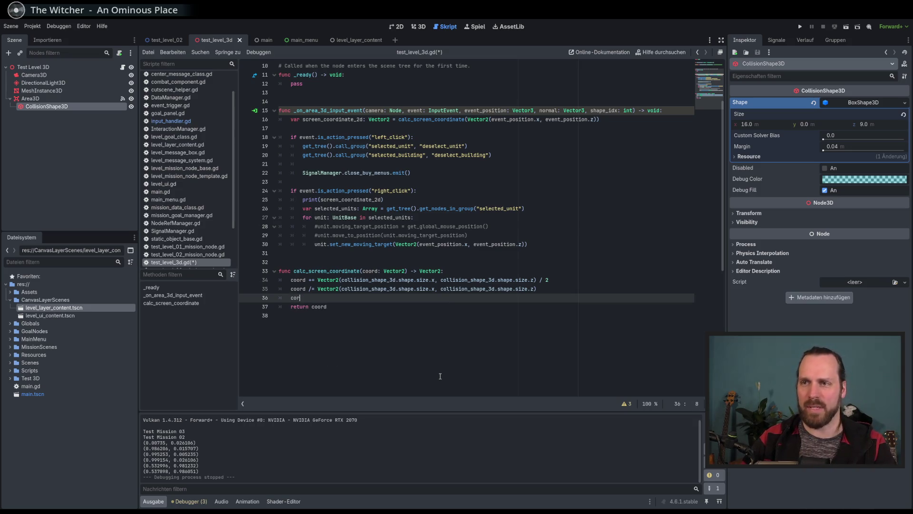
key("Return")
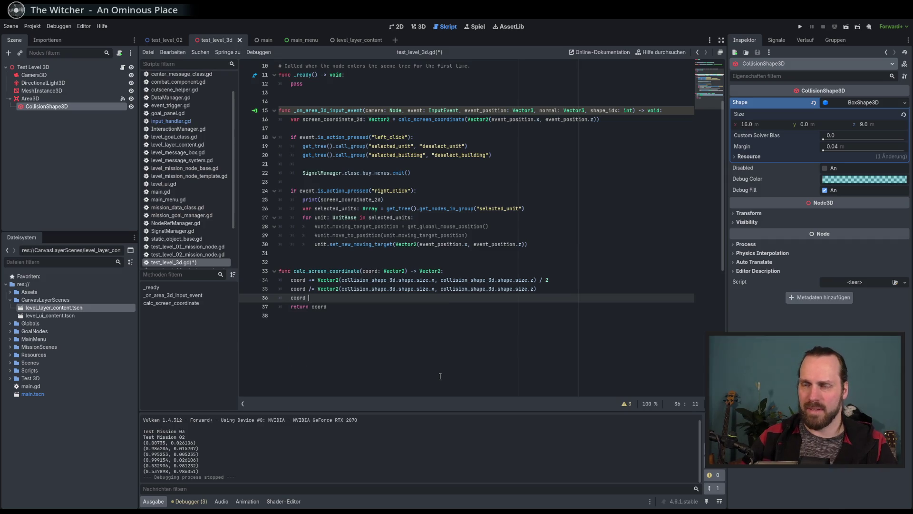
type("*")
key("Escape")
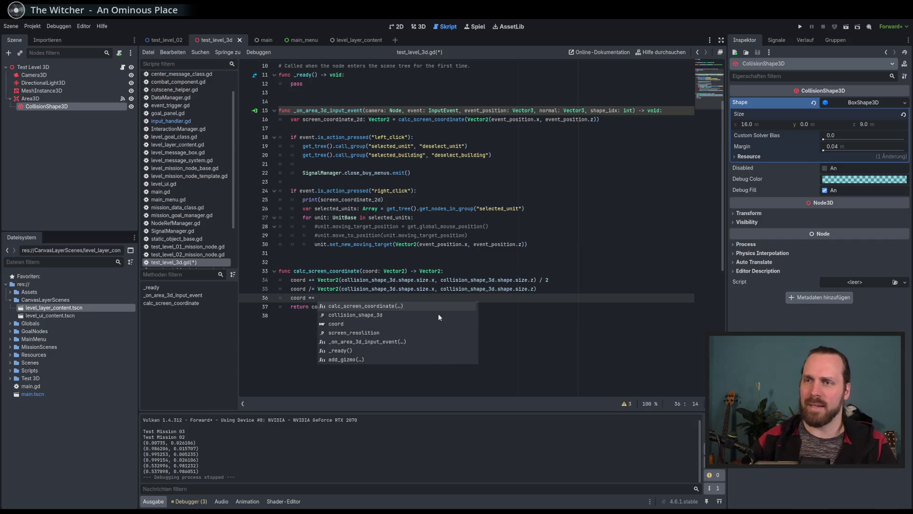
scroll(434, 322, "up", 3)
scroll(445, 293, "down", 3)
type("scre")
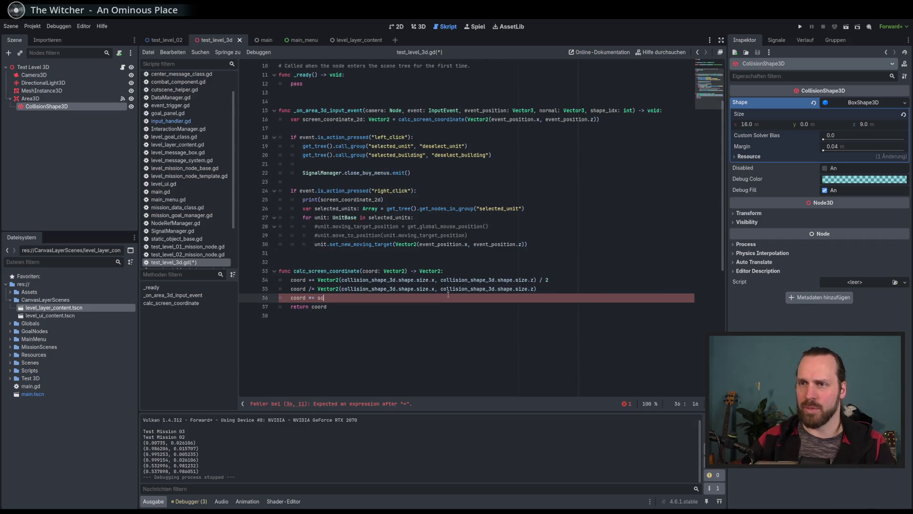
key("Return")
key("ctrl+s")
- Open blank lines in the left-click branch and under the right-click check
left_click(445, 312)
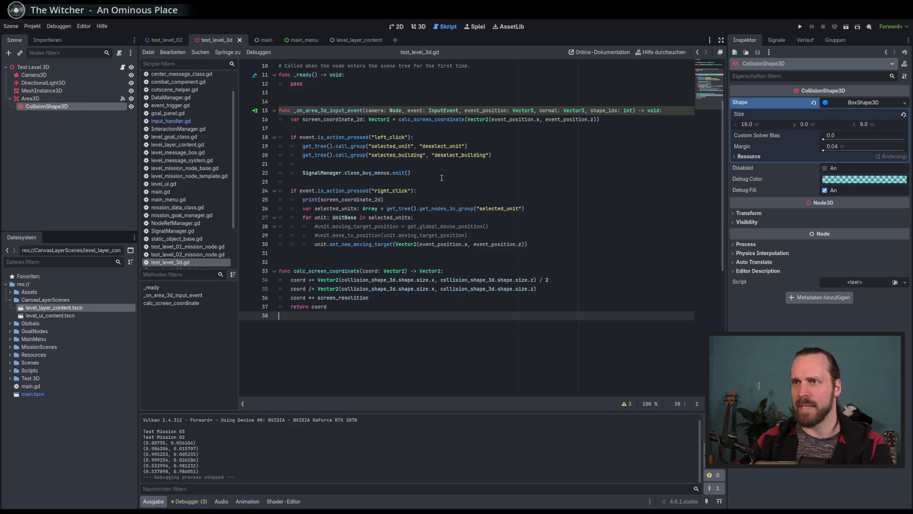
left_click(409, 164)
double_click(333, 120)
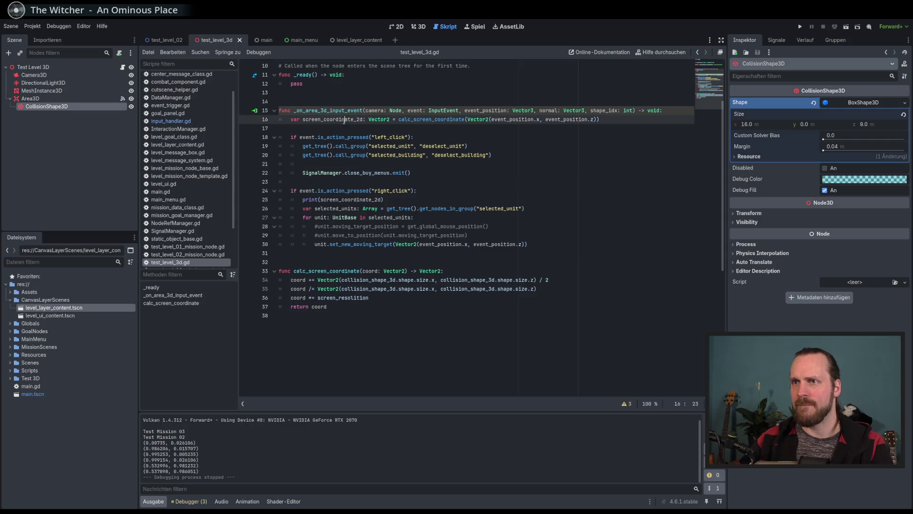
left_click(429, 208)
left_click(625, 118)
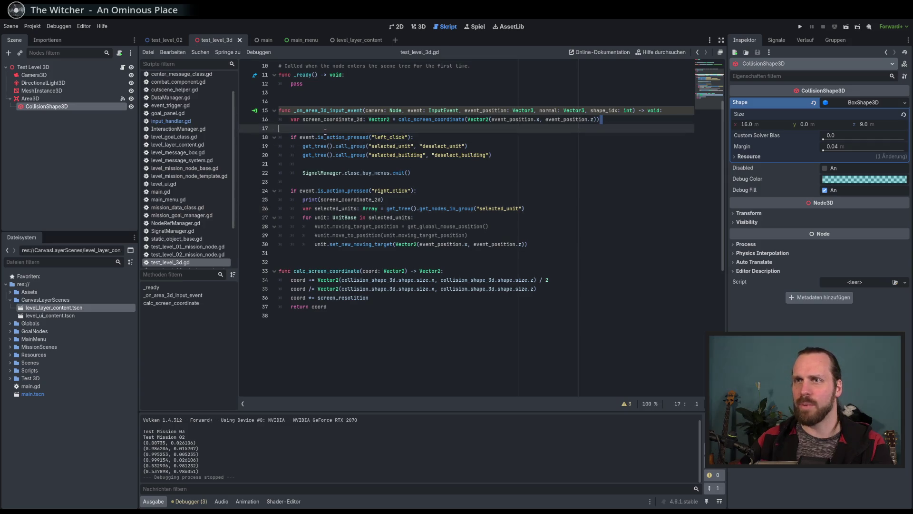
left_click(423, 164)
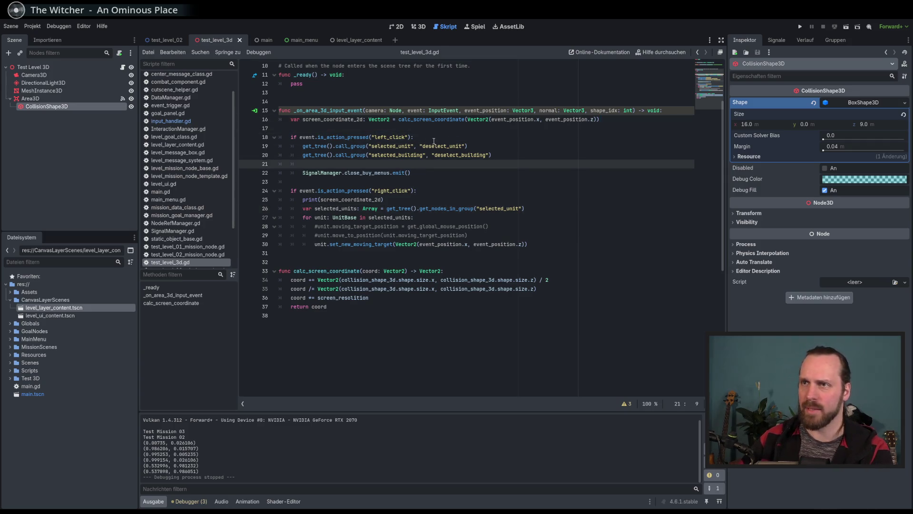
key("Return")
key("Return")
left_click_drag(600, 120, 291, 120)
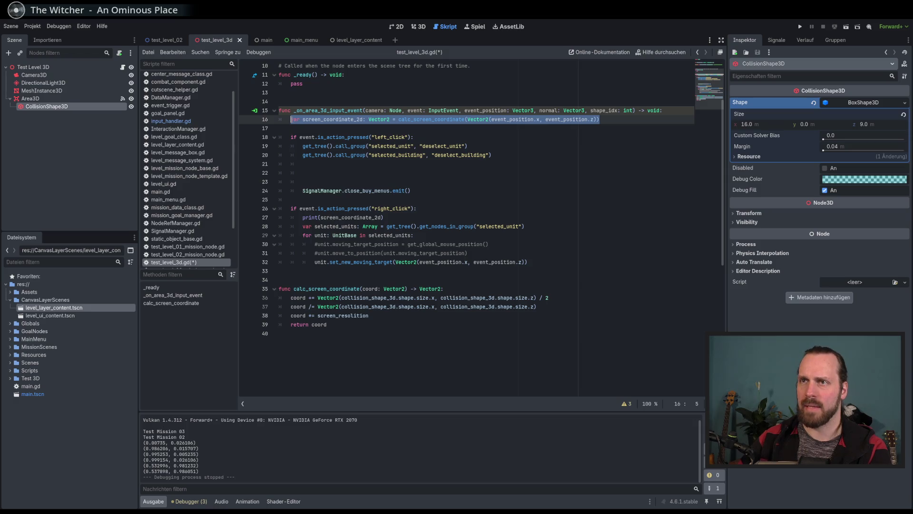
left_click(456, 146)
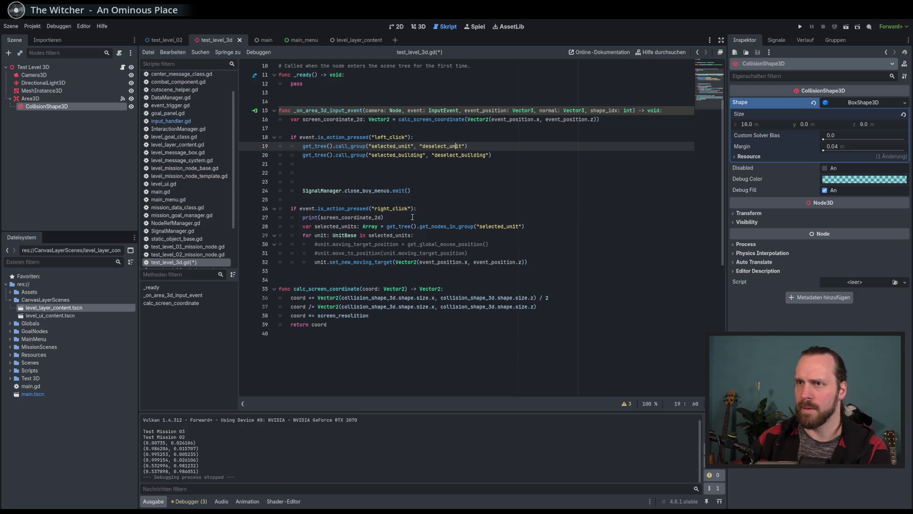
left_click(417, 208)
key("Return")
- Move the screen_coordinate_2d calculation line into the right-click branch and remove leftover blank lines
mouse_move(600, 119)
left_mouse_down()
mouse_move(281, 119)
mouse_move(291, 119)
mouse_move(333, 217)
mouse_move(346, 217)
left_mouse_up()
left_click(324, 127)
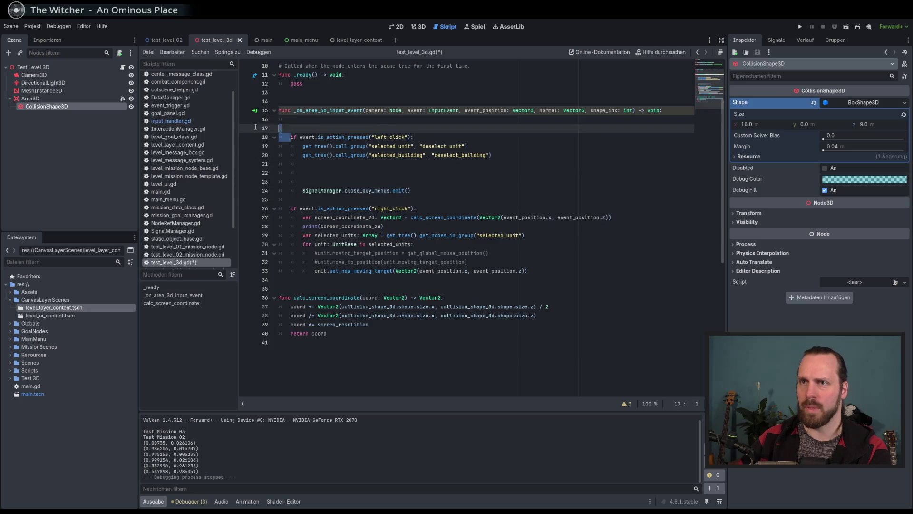
key("BackSpace")
key("BackSpace")
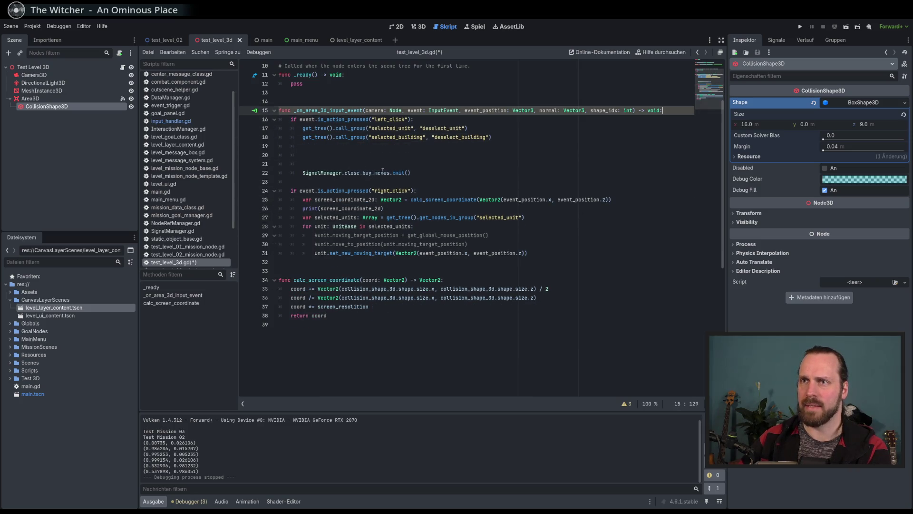
left_click(354, 181)
left_click(404, 210)
key("Return")
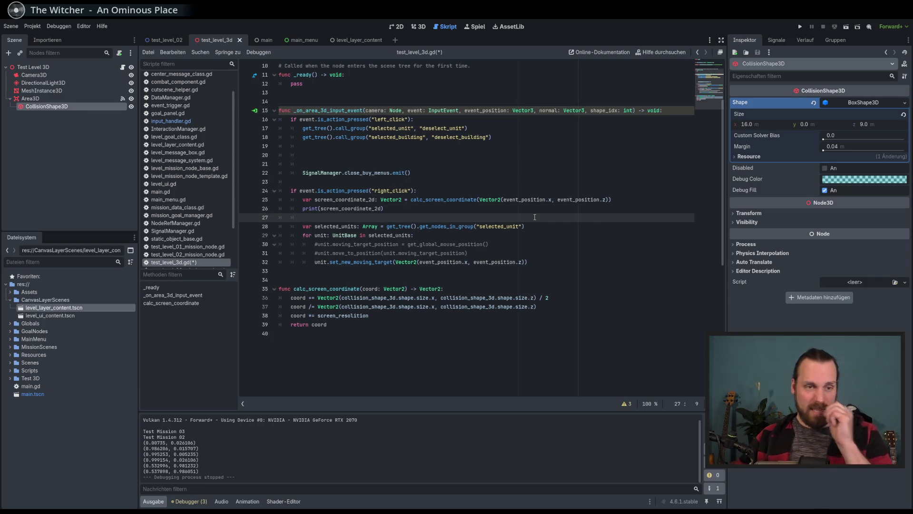
left_click_drag(360, 297, 360, 307)
left_click(441, 310)
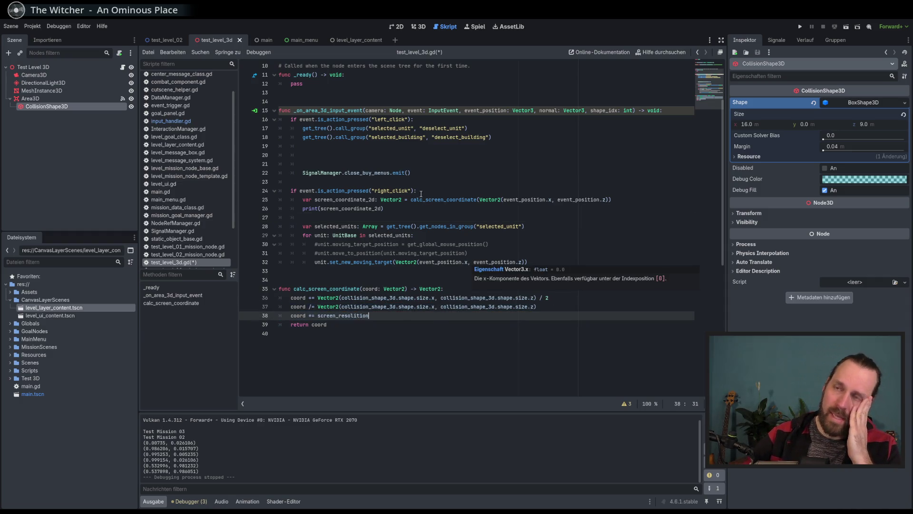
- Paste screen_coordinate_2d over the Vector2 event-position argument on line 32 and run the project
double_click(361, 263)
left_click(471, 263)
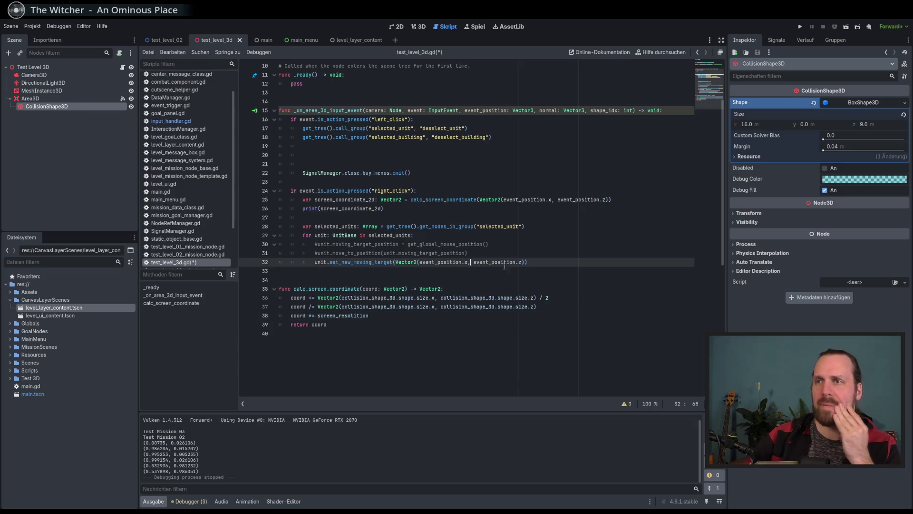
double_click(340, 209)
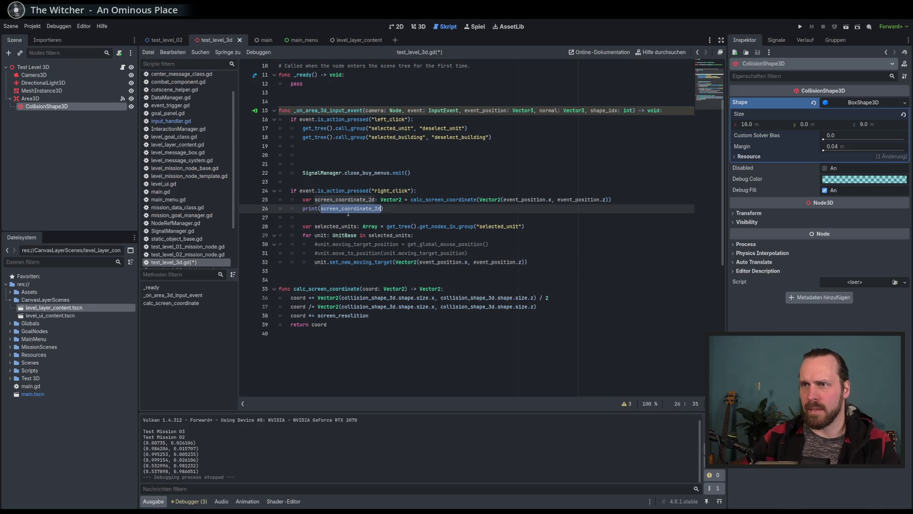
left_click(421, 263)
key("Down")
key("Down")
key("Down")
key("End")
left_click_drag(394, 261, 524, 262)
key("ctrl+v")
key("F5")
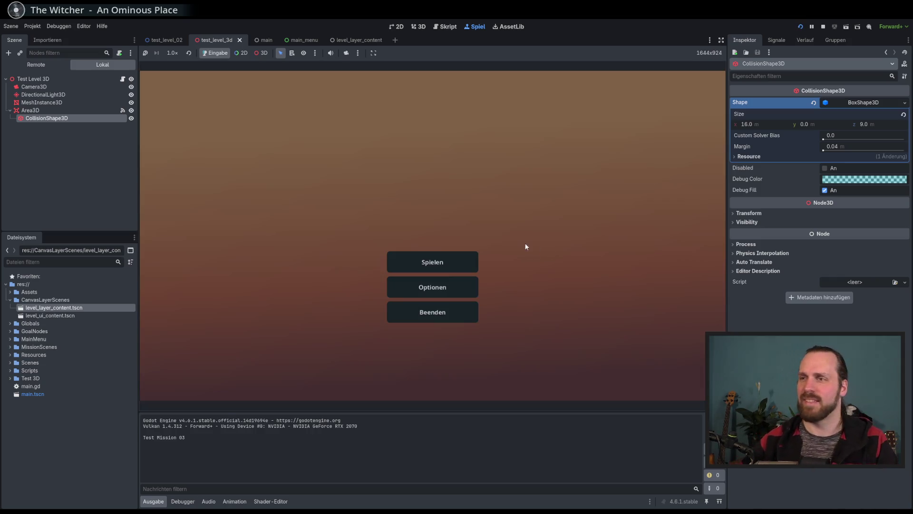
- From the main menu, choose Test Mission 02 and start it
left_click(447, 262)
left_click(285, 176)
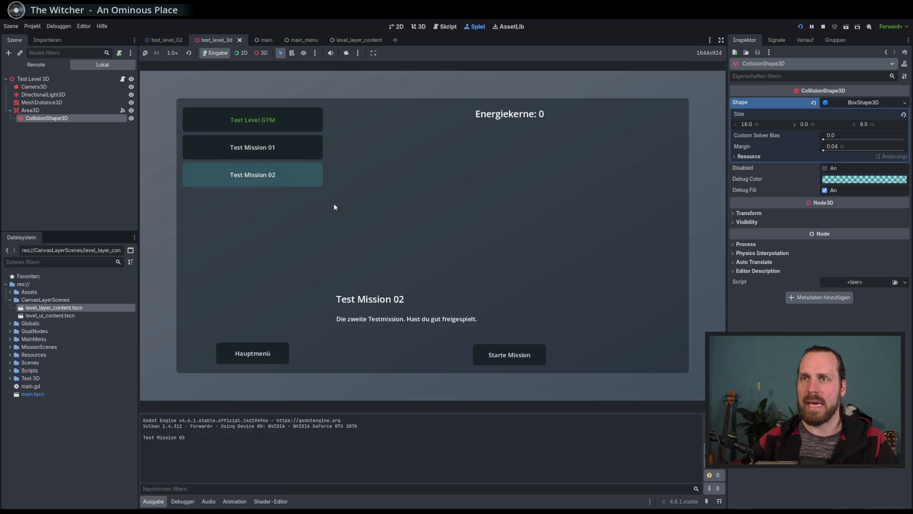
left_click(497, 352)
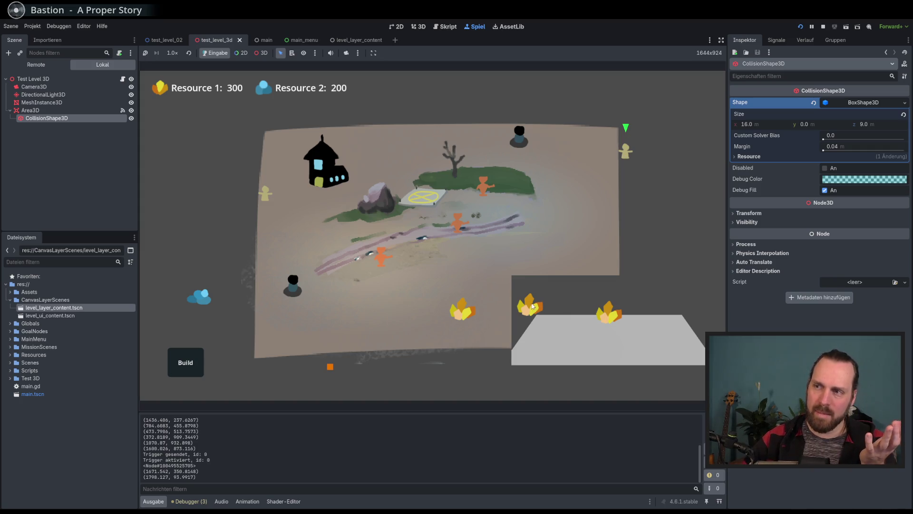
- Select the small yellow unit on the map, then restart the game with F5
left_click(631, 146)
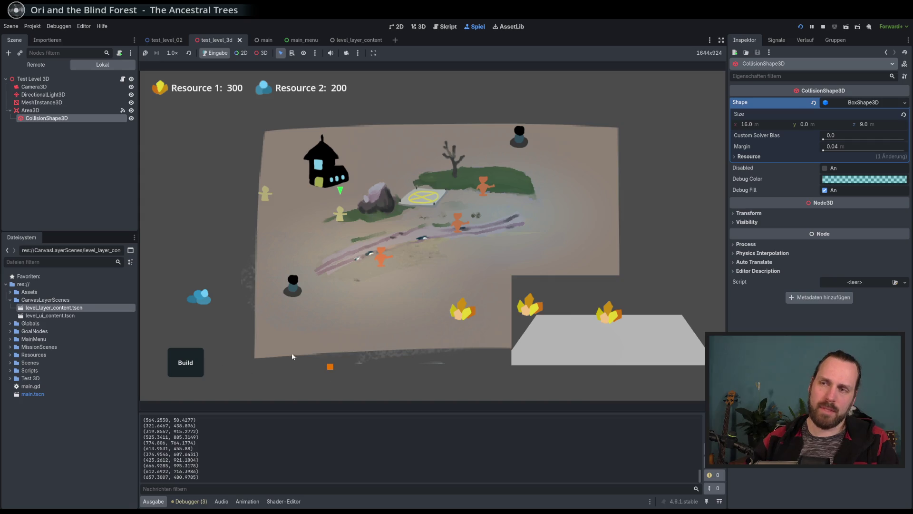
key("F5")
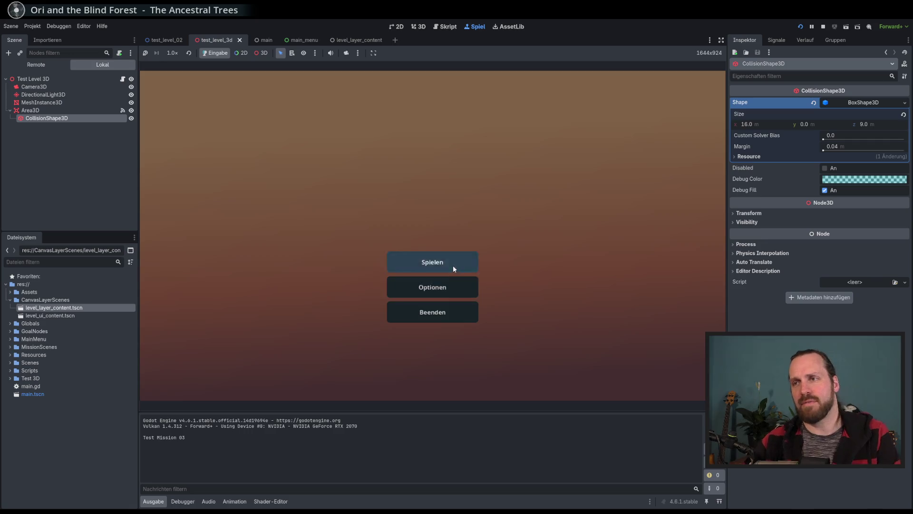
- Start Test Mission 02, dismiss the trigger message, and move the yellow unit into the dark building and back out
left_click(452, 264)
left_click(301, 173)
left_click(506, 350)
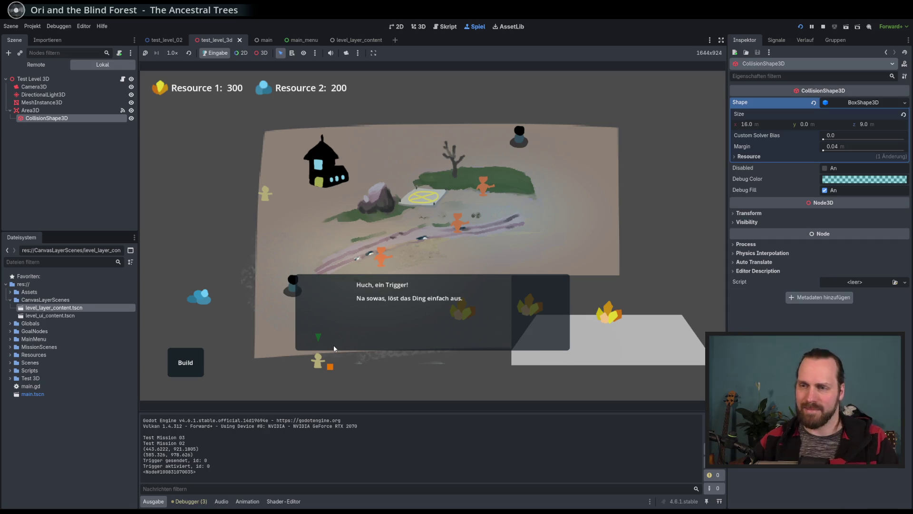
left_click(308, 304)
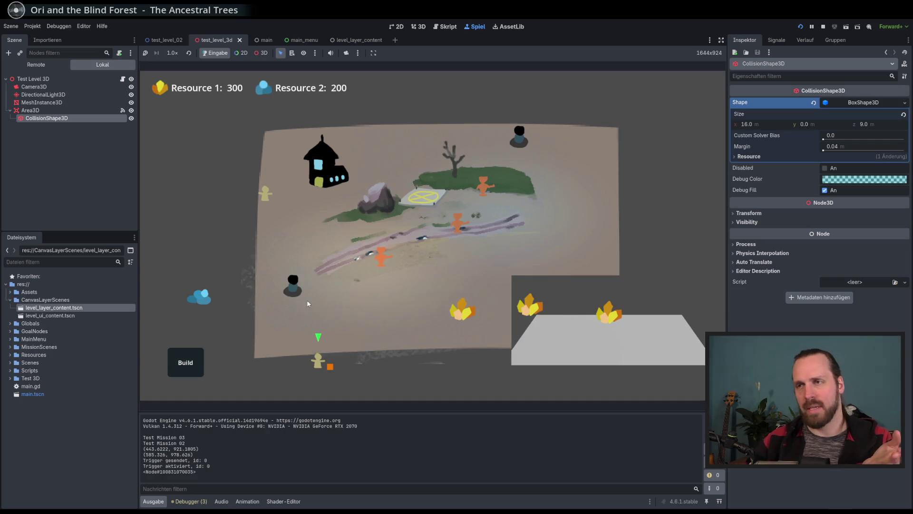
left_click(297, 288)
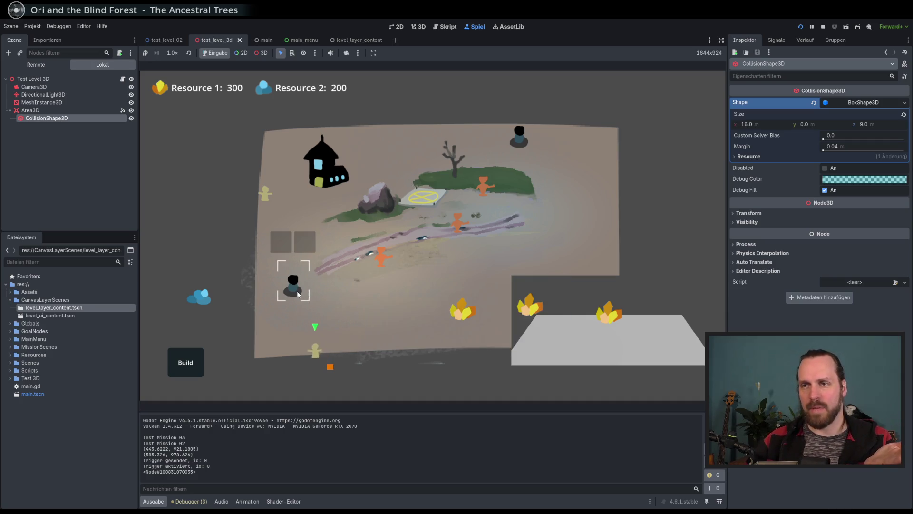
left_click(280, 242)
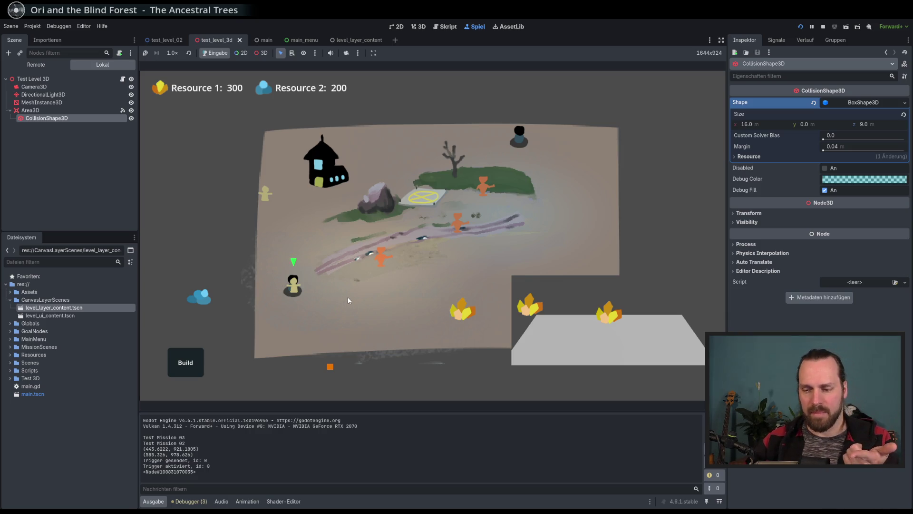
- Stop the game, uncomment lines 10–22 of input_handler.gd with Ctrl+K, and run again
key("F8")
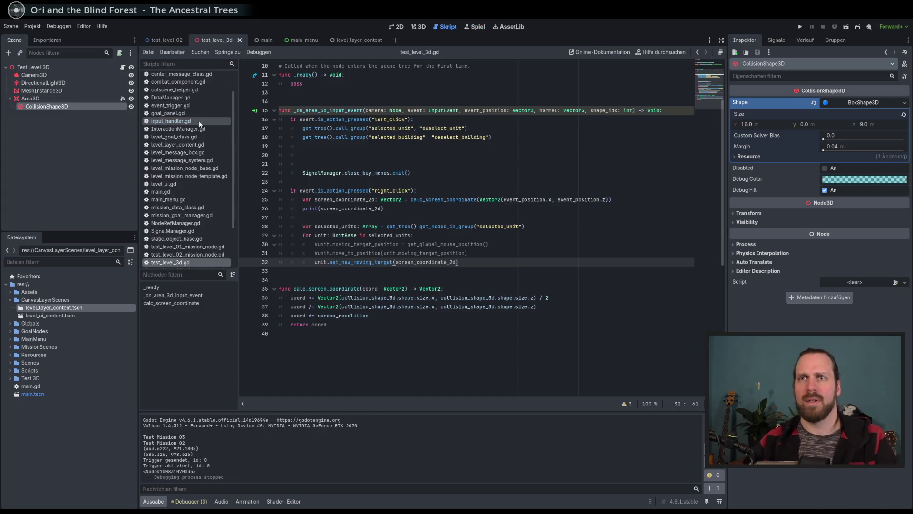
left_click(171, 121)
left_click_drag(355, 146, 375, 253)
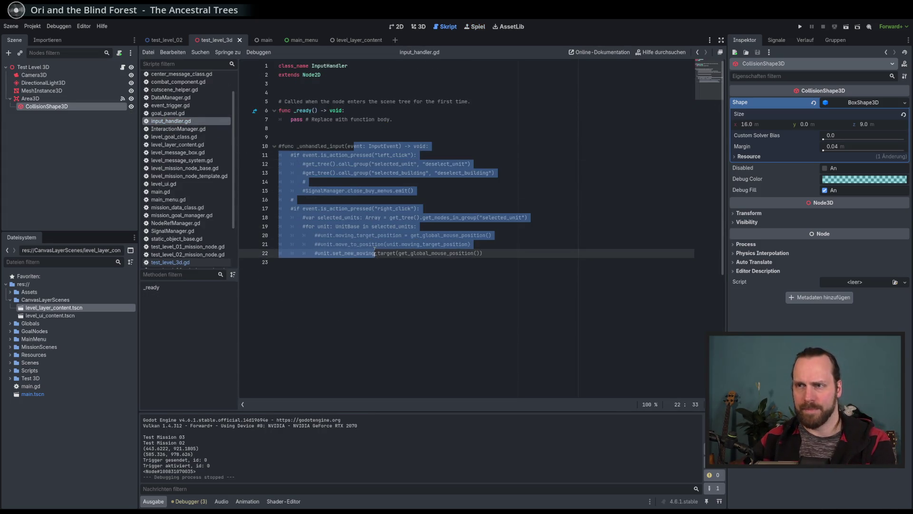
key("ctrl+k")
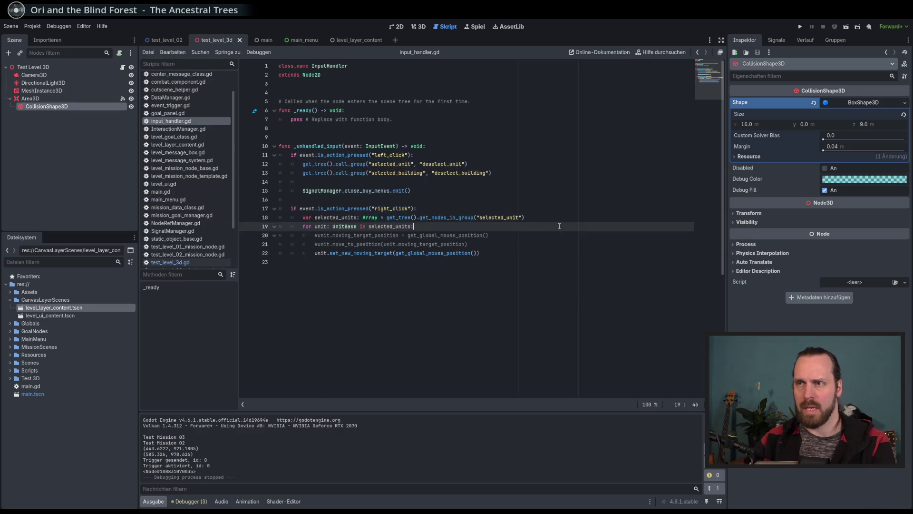
key("F5")
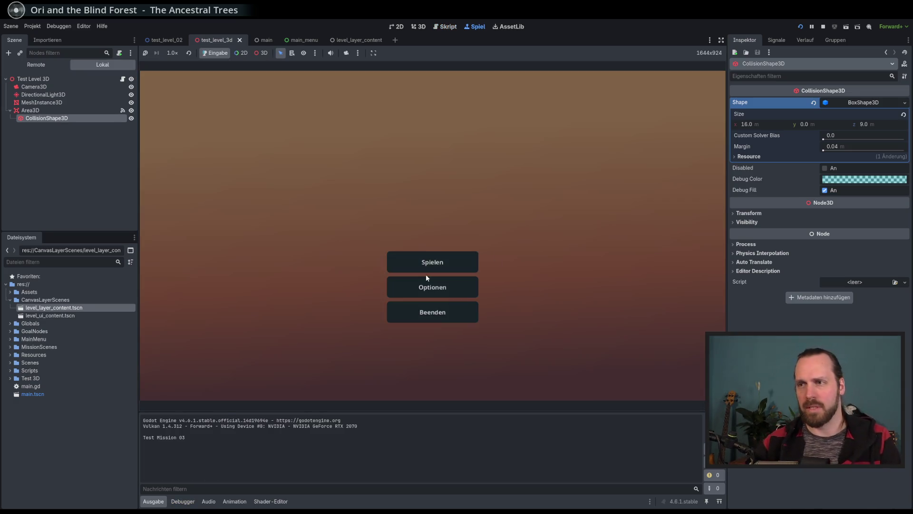
- Launch Test Mission 02 and move the yellow unit left, then to two more map points
left_click(427, 264)
left_click(296, 183)
left_click(495, 356)
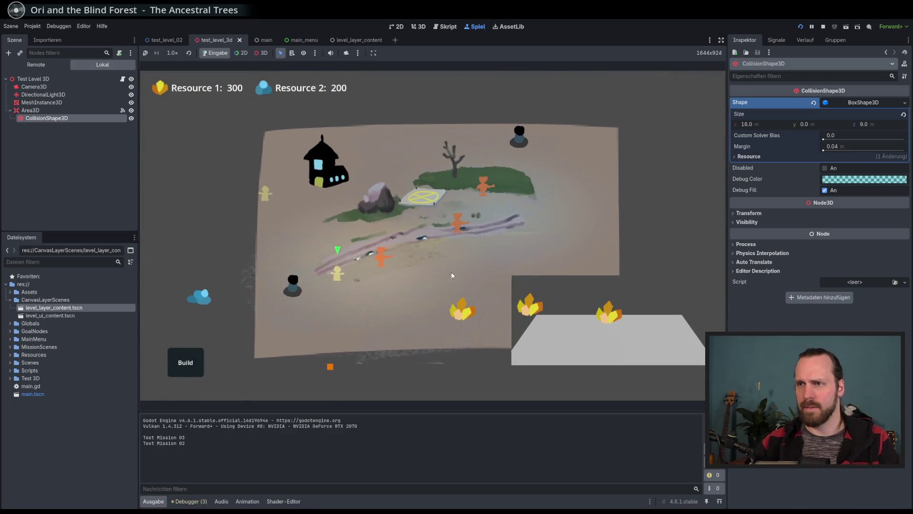
left_click(273, 235)
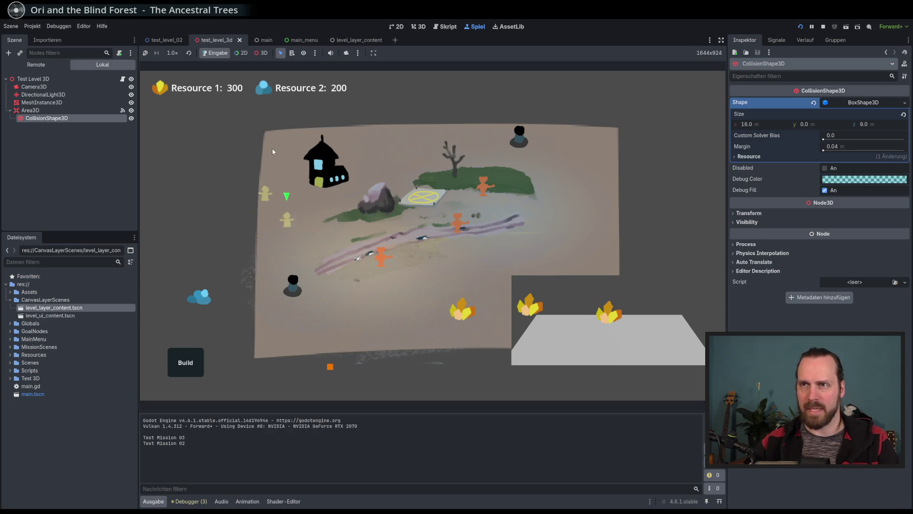
left_click(456, 277)
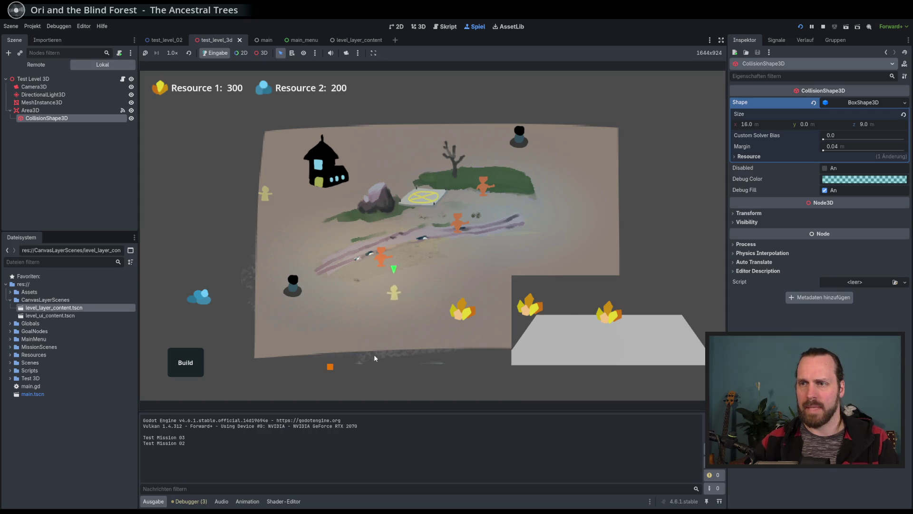
left_click(560, 324)
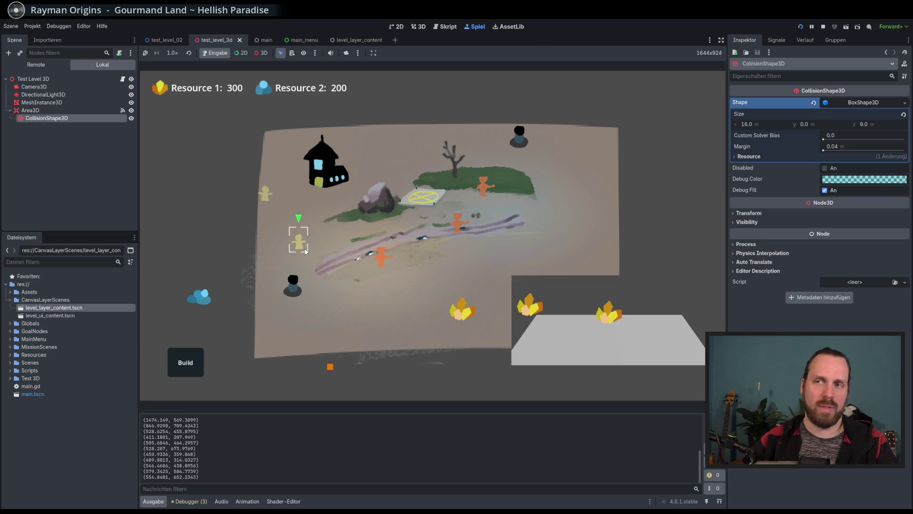
- Box-select the yellow villager, then all units, then the gathered groups in the play area
left_click_drag(317, 260, 286, 217)
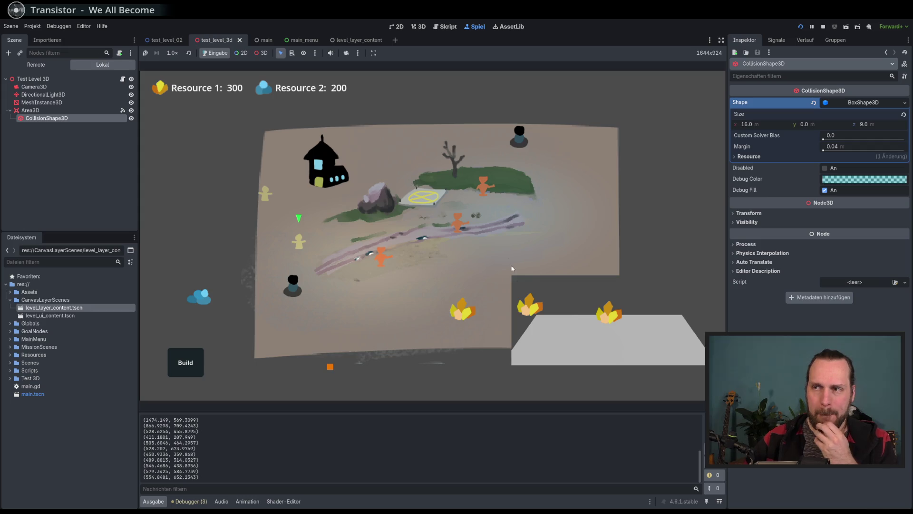
left_click_drag(230, 139, 597, 332)
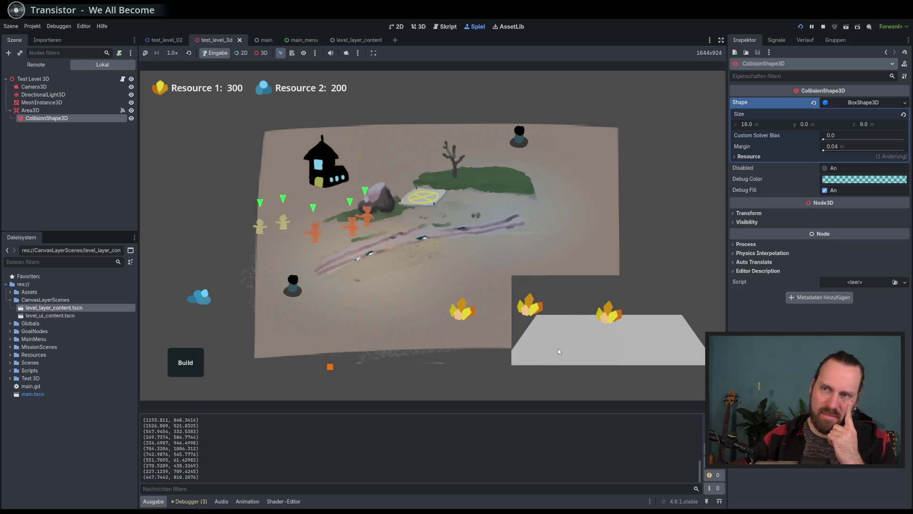
left_click_drag(295, 227, 435, 313)
left_click_drag(436, 313, 345, 258)
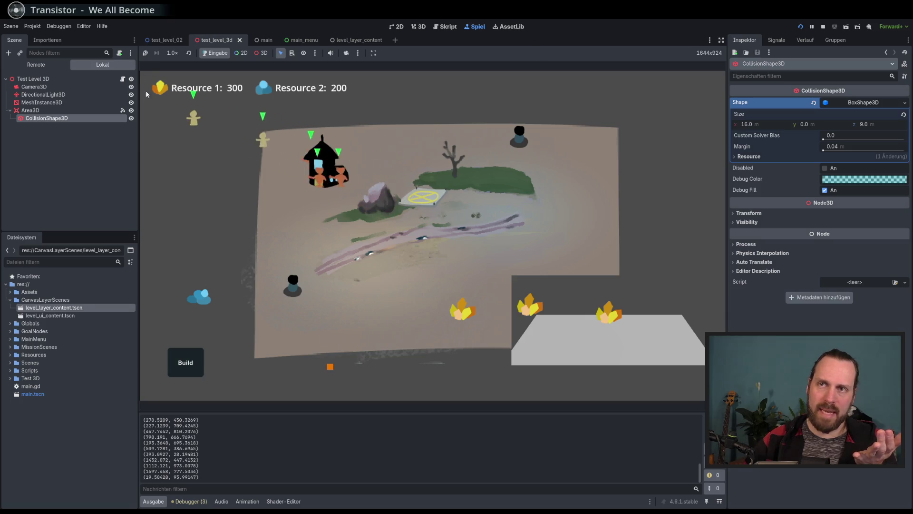
left_click(46, 28)
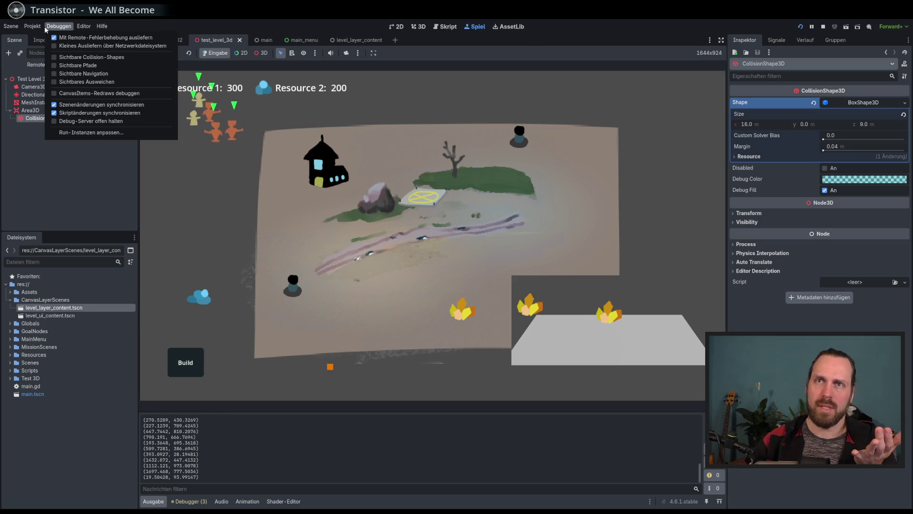
- Close the debug options, restart the game, and start Test Mission 02 again
left_click(600, 24)
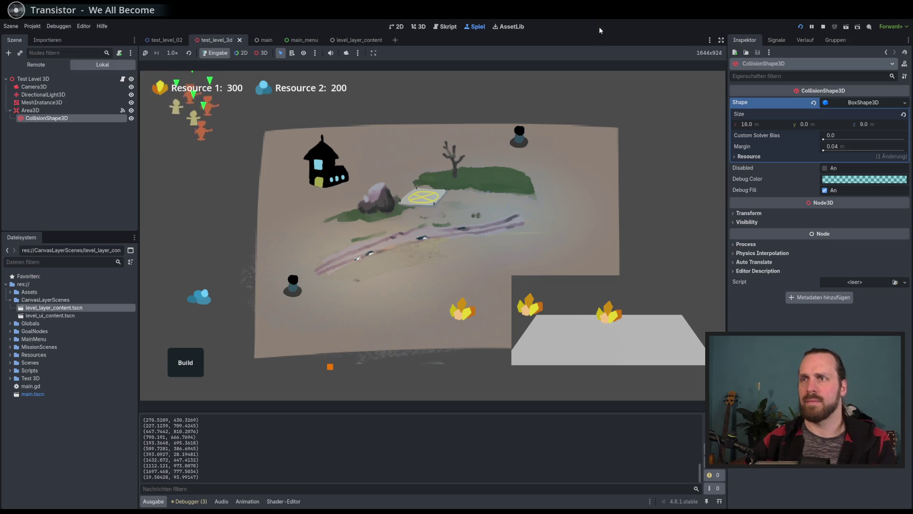
key("F5")
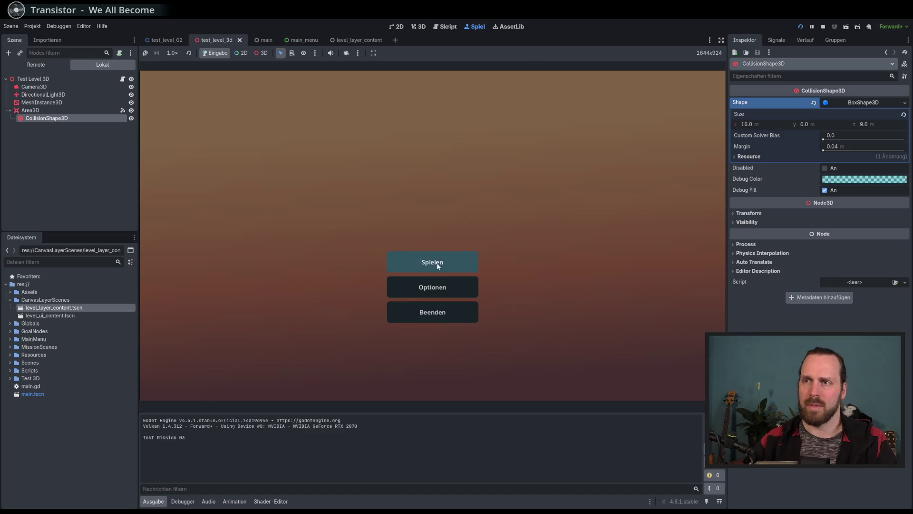
left_click(431, 261)
left_click(287, 177)
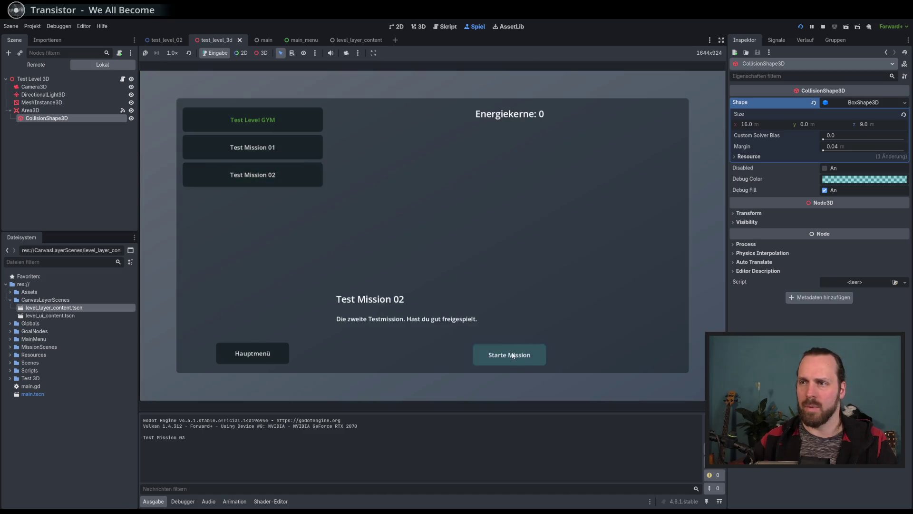
left_click(510, 353)
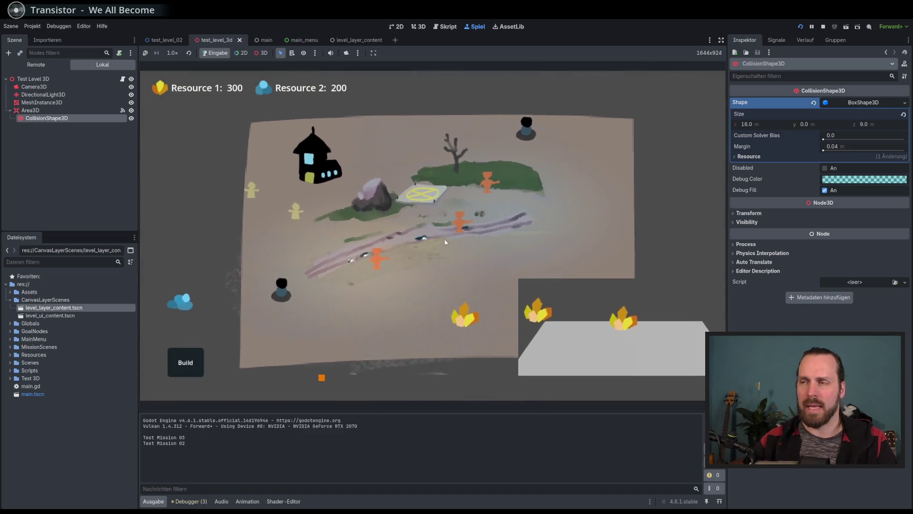
- Pick an entry from the debug options list, click on the level, and stop the game
left_click(58, 26)
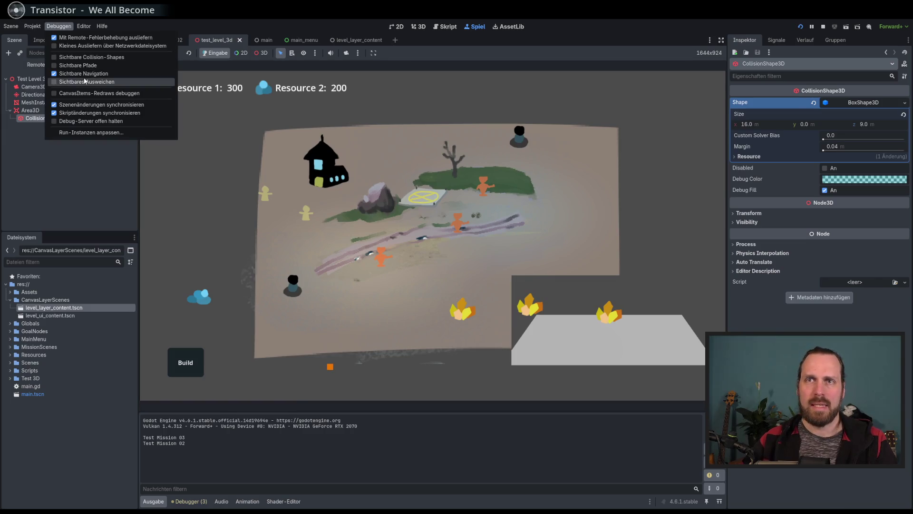
left_click(125, 82)
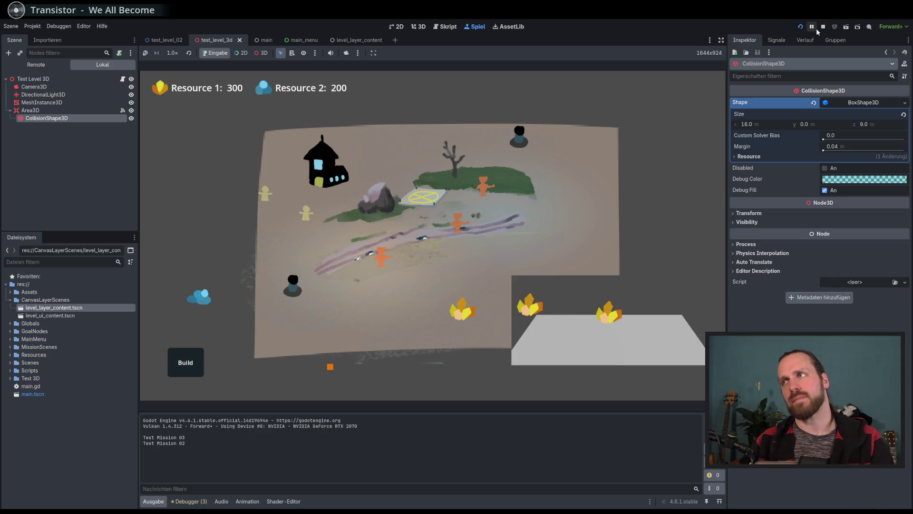
left_click(306, 212)
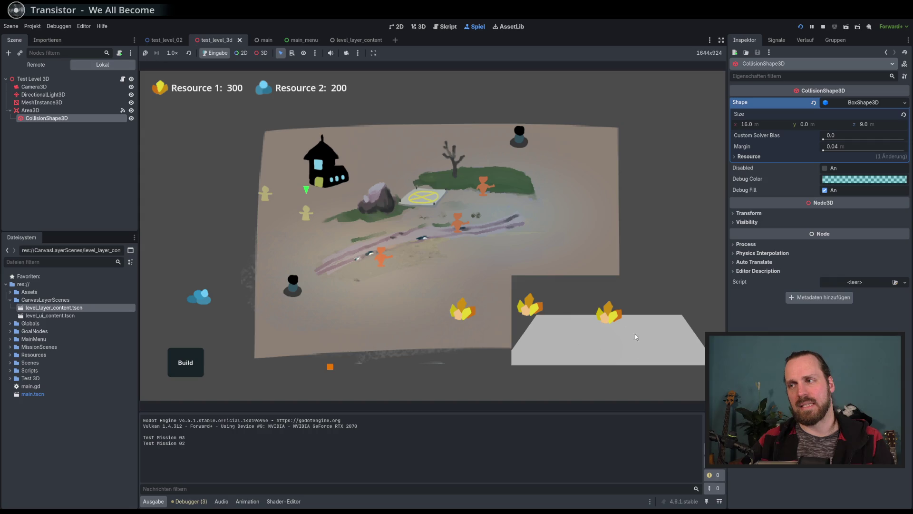
left_click(824, 27)
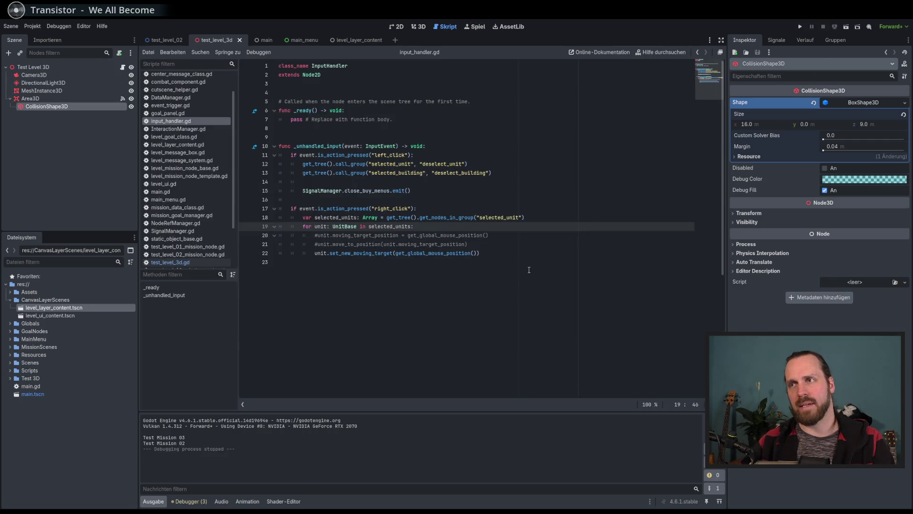
- Check lines 21 and 22 of input_handler.gd, then switch to the 2D workspace
left_click(515, 244)
left_click(515, 252)
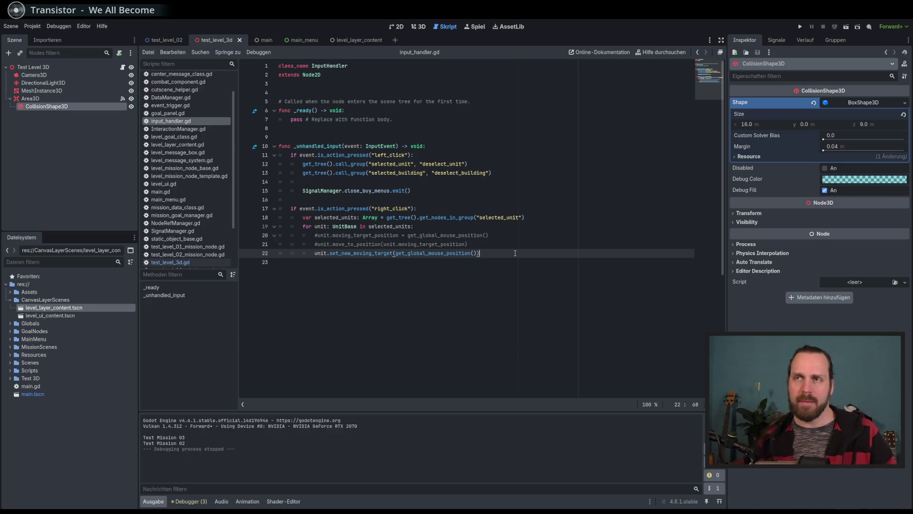
left_click(400, 26)
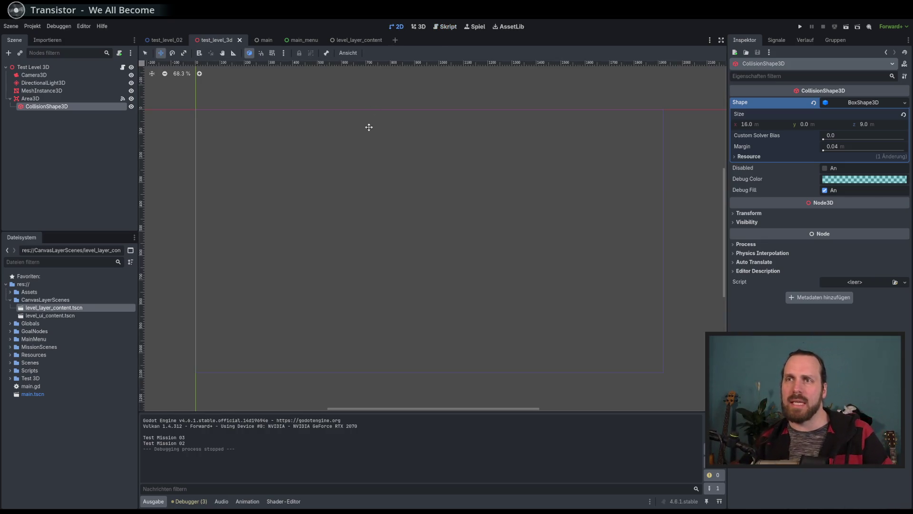
- Select the Test Level 3D root and inspect the plane, checking the Camera3D and CollisionShape3D nodes
left_click(56, 68)
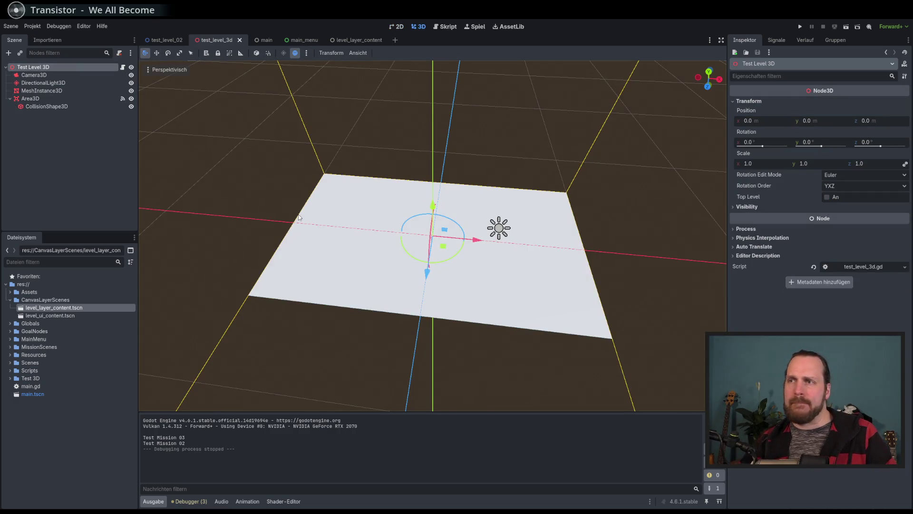
scroll(299, 217, "down", 5)
left_click_drag(322, 198, 308, 171)
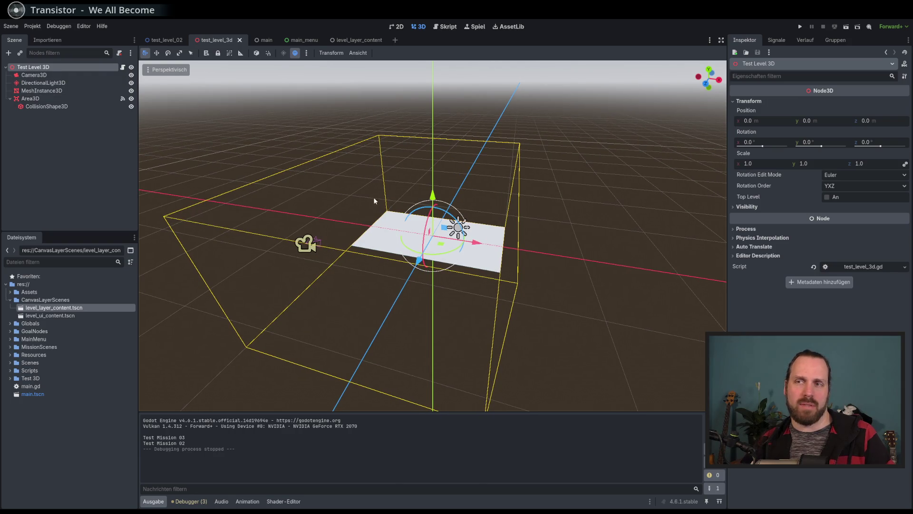
left_click(36, 75)
left_click(36, 67)
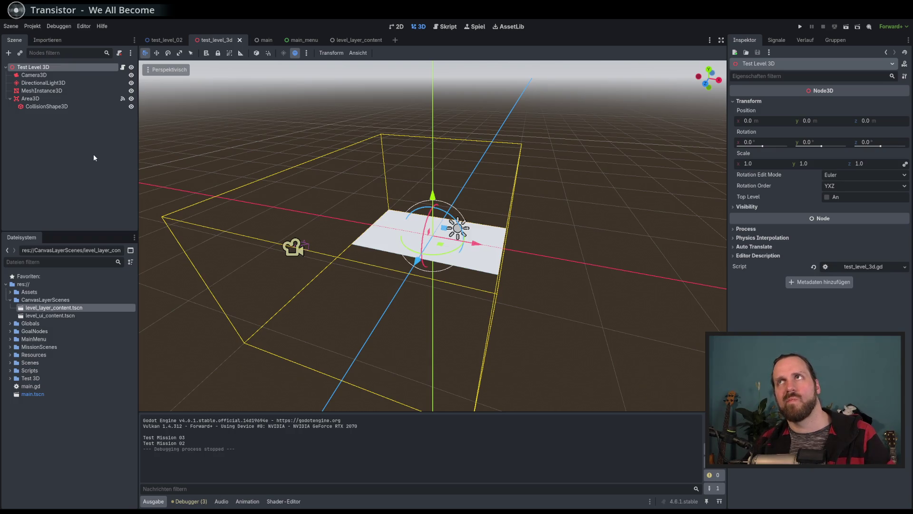
scroll(393, 234, "up", 3)
scroll(394, 234, "down", 2)
scroll(393, 235, "down", 1)
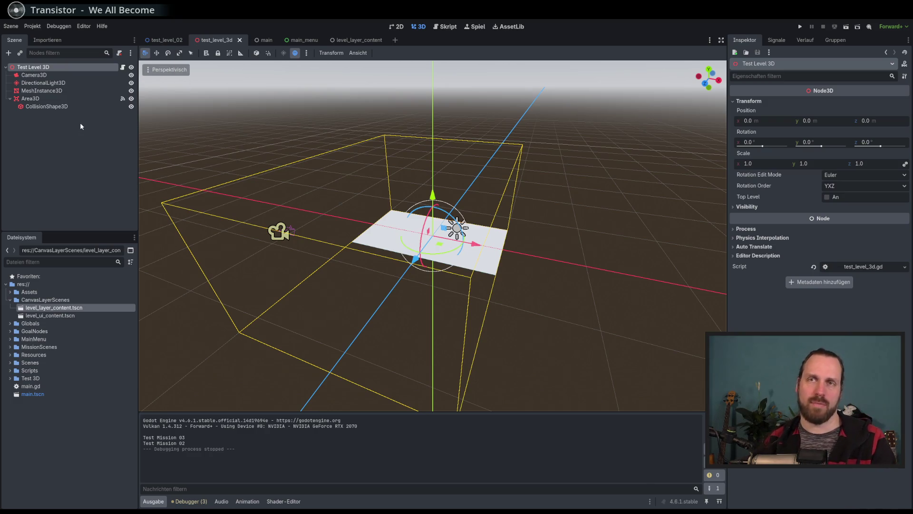
left_click(53, 106)
left_click(44, 69)
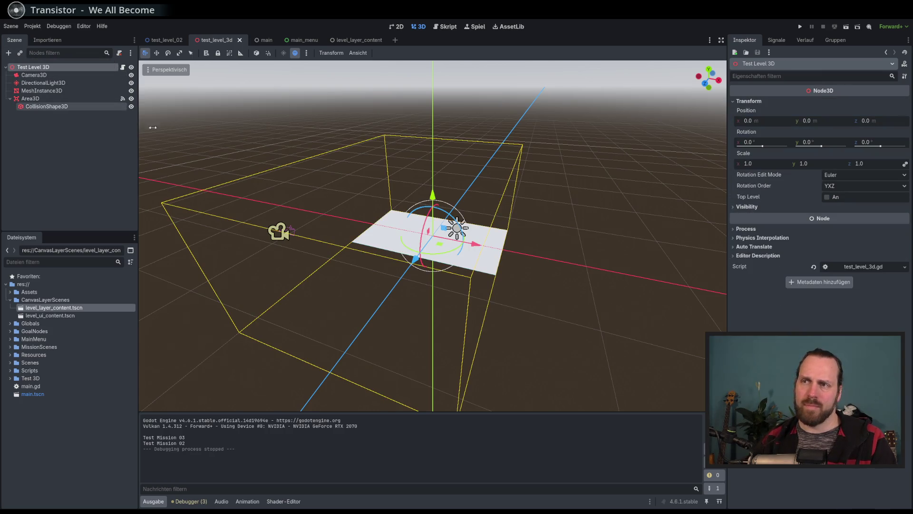
scroll(426, 228, "up", 5)
scroll(333, 198, "up", 2)
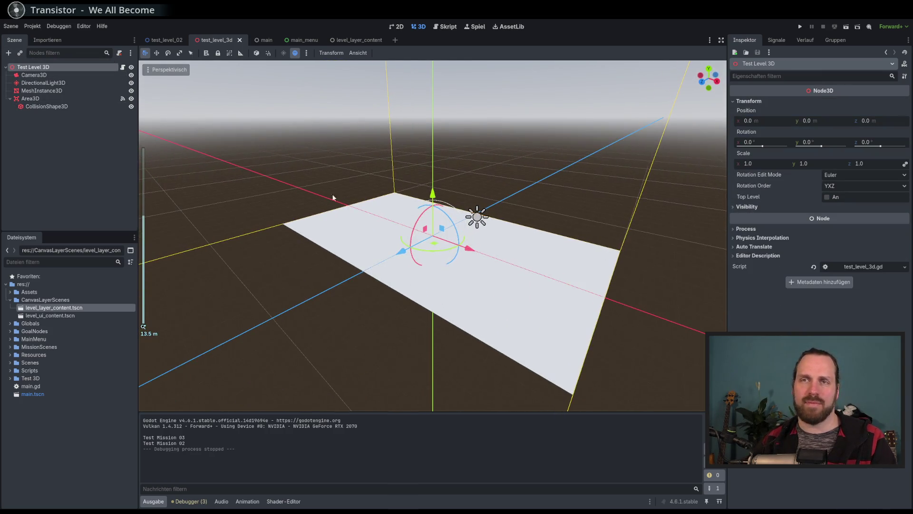
left_click(8, 53)
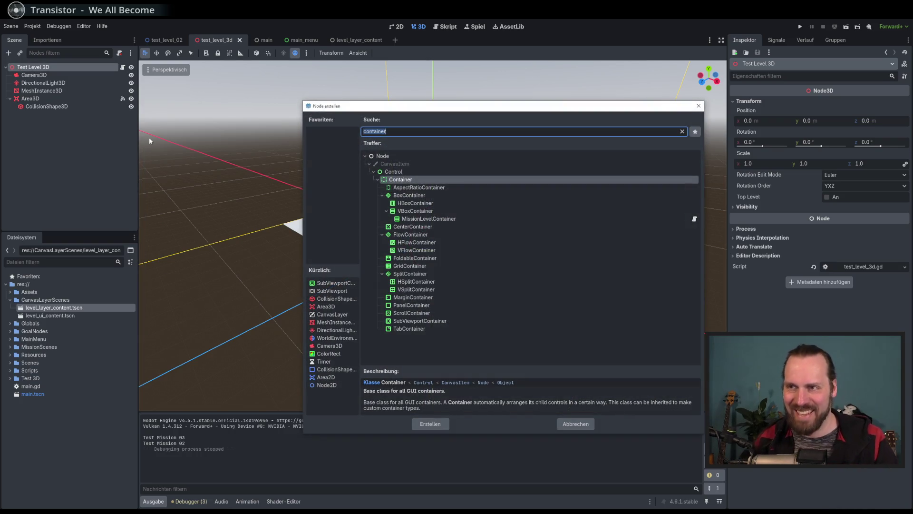
- Clear the node search and browse the full list, peeking into the VisualInstance3D types
left_click(682, 131)
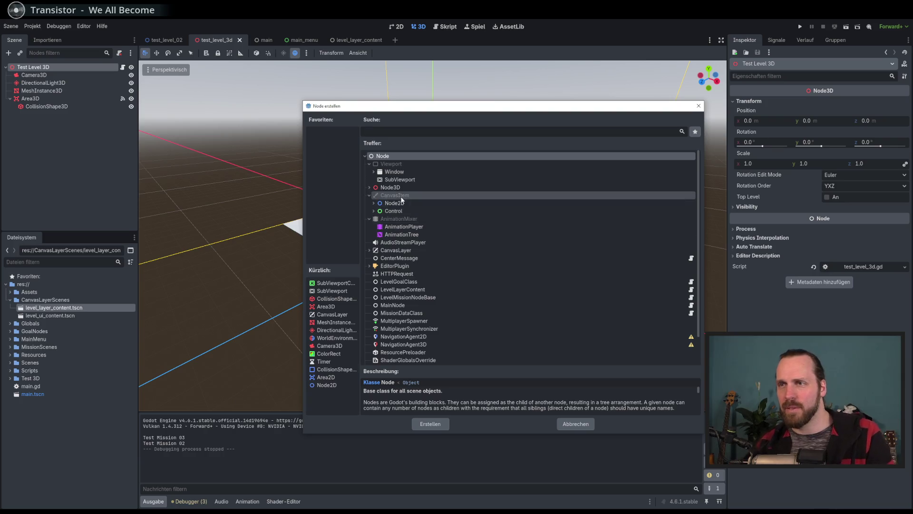
scroll(487, 270, "down", 5)
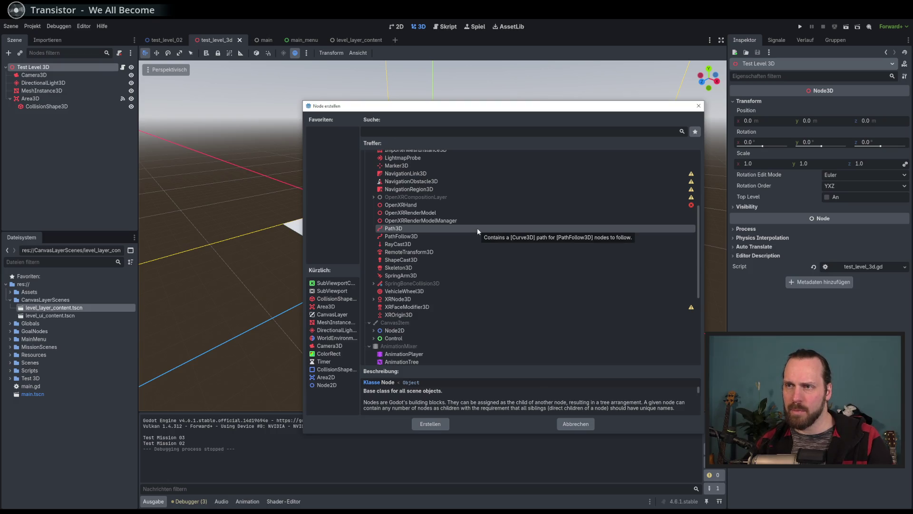
scroll(477, 232, "up", 5)
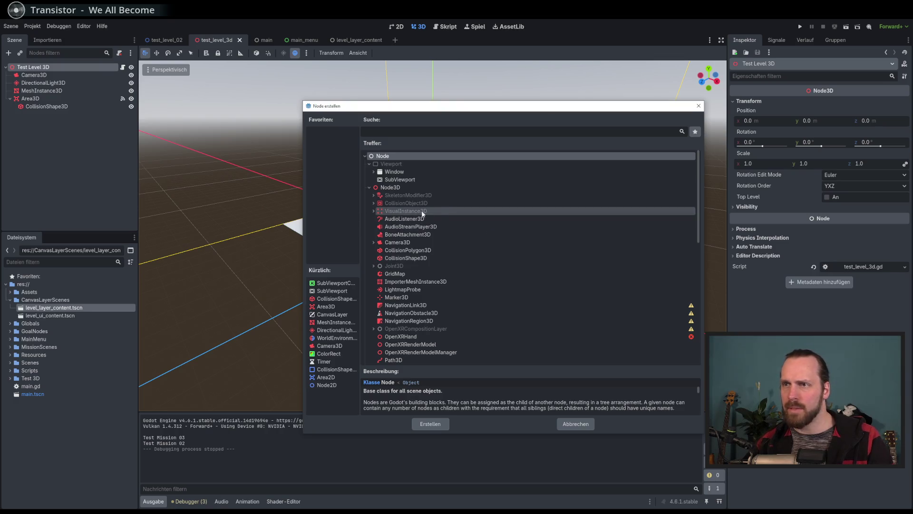
left_click(373, 211)
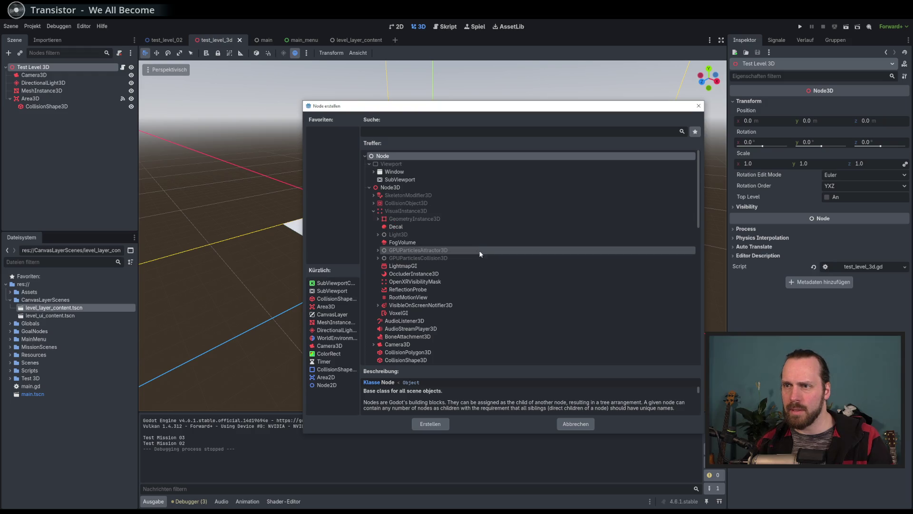
left_click(373, 211)
scroll(465, 256, "down", 2)
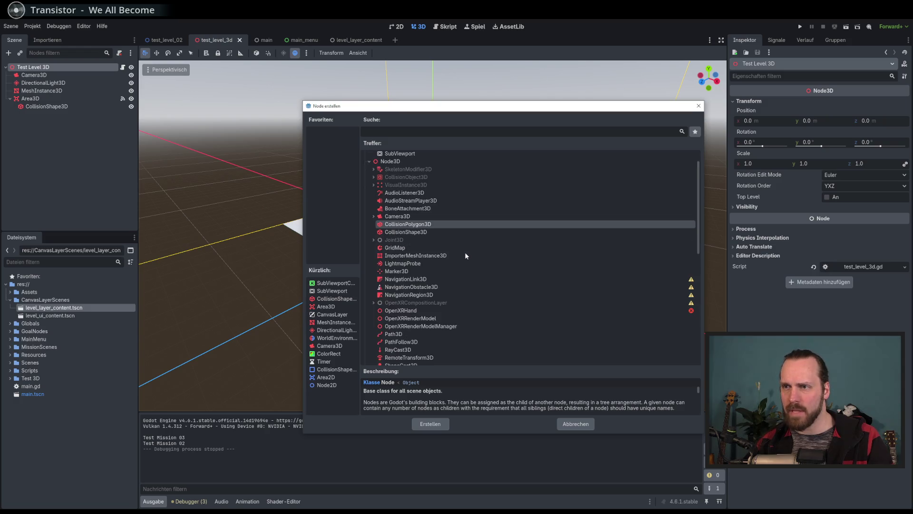
scroll(466, 255, "down", 2)
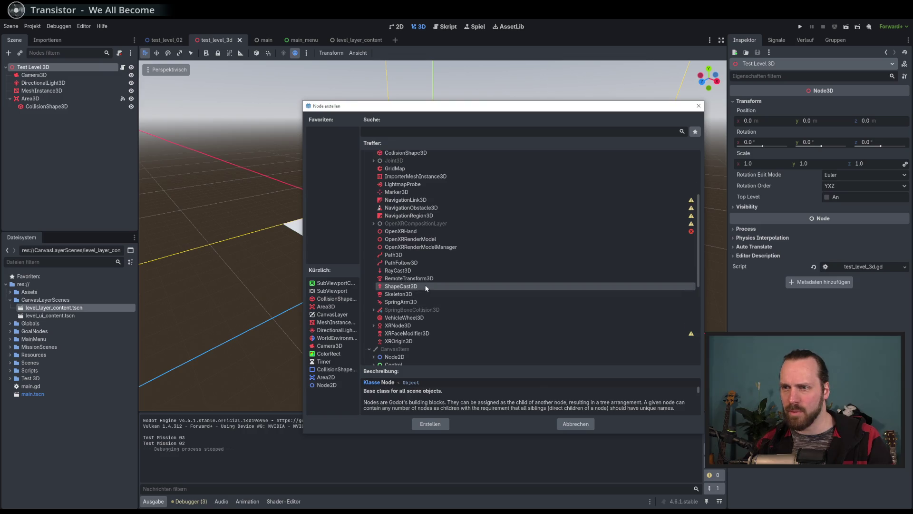
scroll(421, 303, "up", 3)
- Search for 'sprite' and add a Sprite3D node under Test Level 3D
type("spüri")
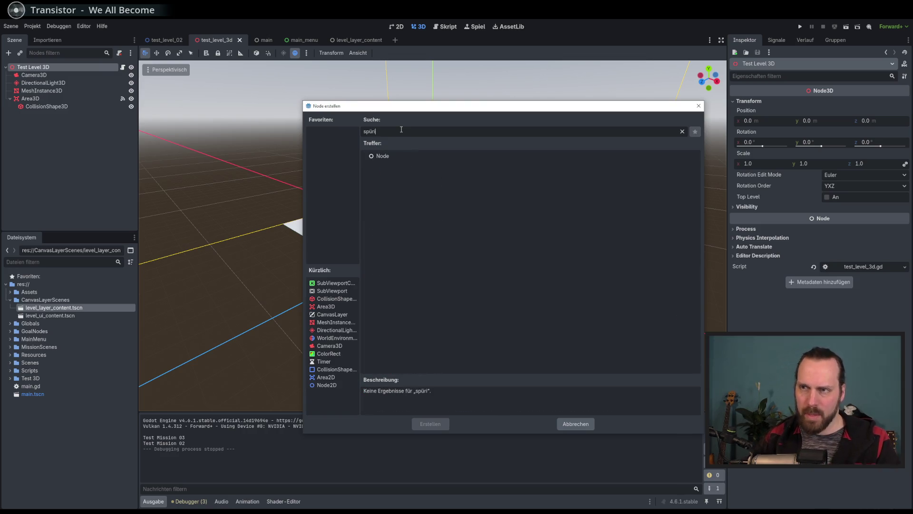
key("BackSpace")
key("BackSpace")
type("rite")
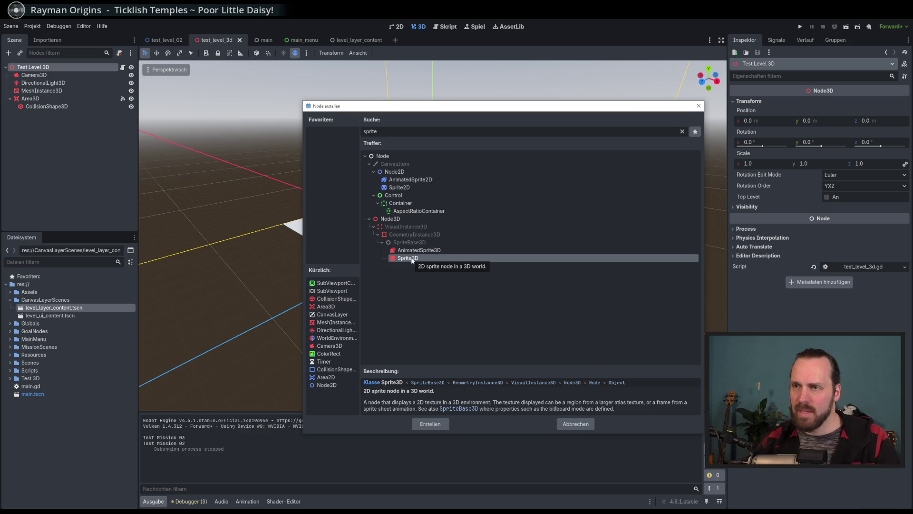
double_click(412, 260)
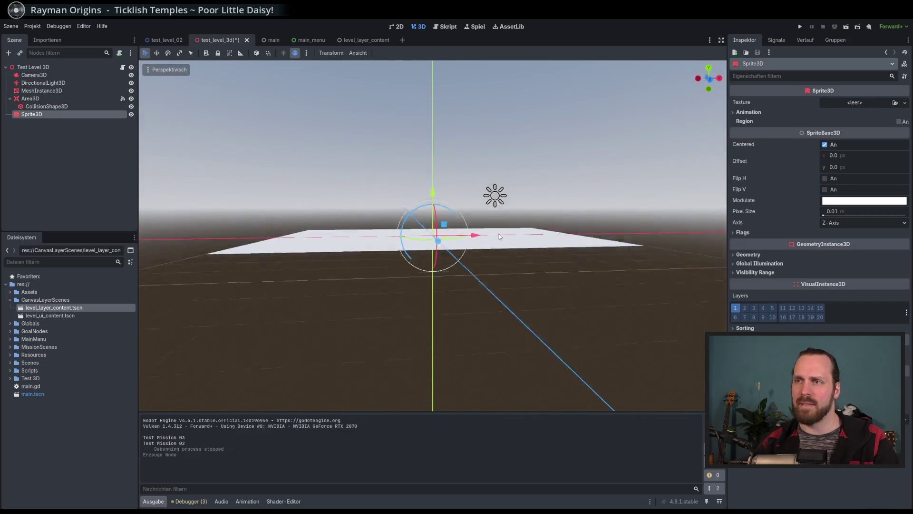
- Assign 'BaseDefender Billige Platzhalter.png' to the Sprite3D's Texture via Quick Load
left_click_drag(501, 232, 464, 262)
scroll(463, 267, "up", 3)
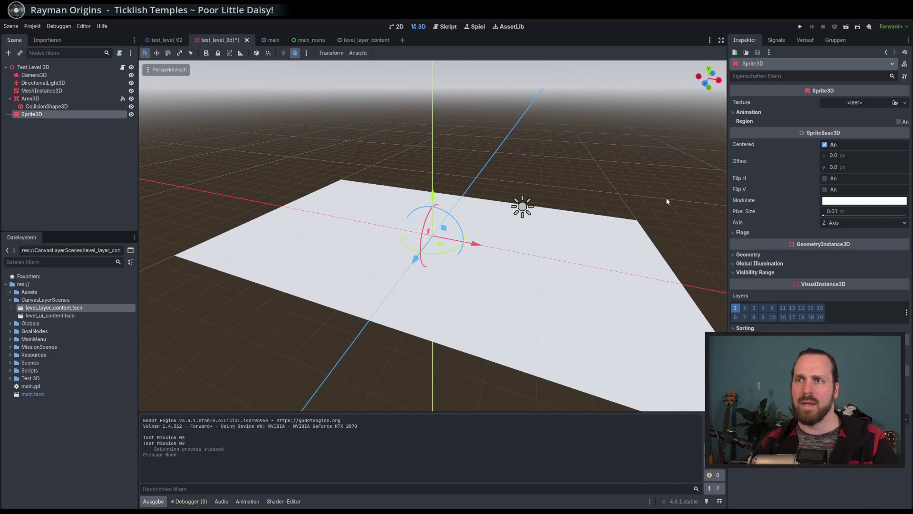
left_click(905, 103)
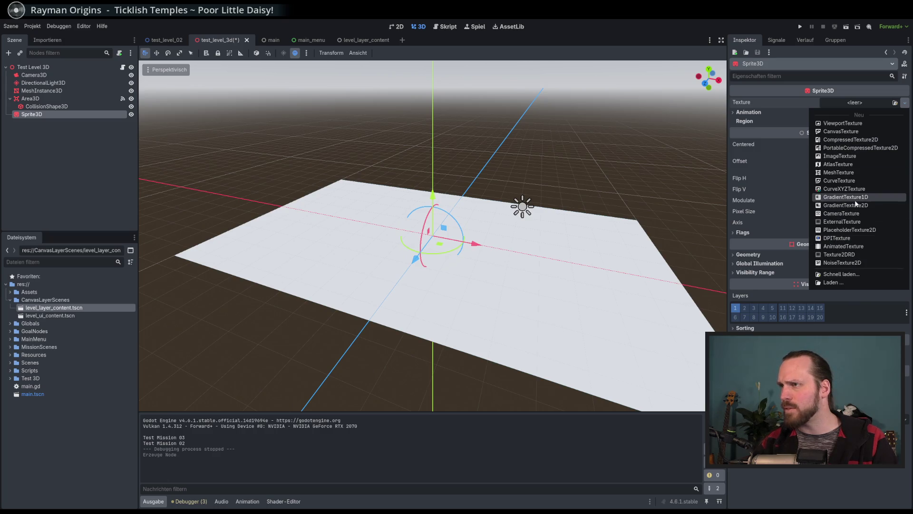
left_click(842, 274)
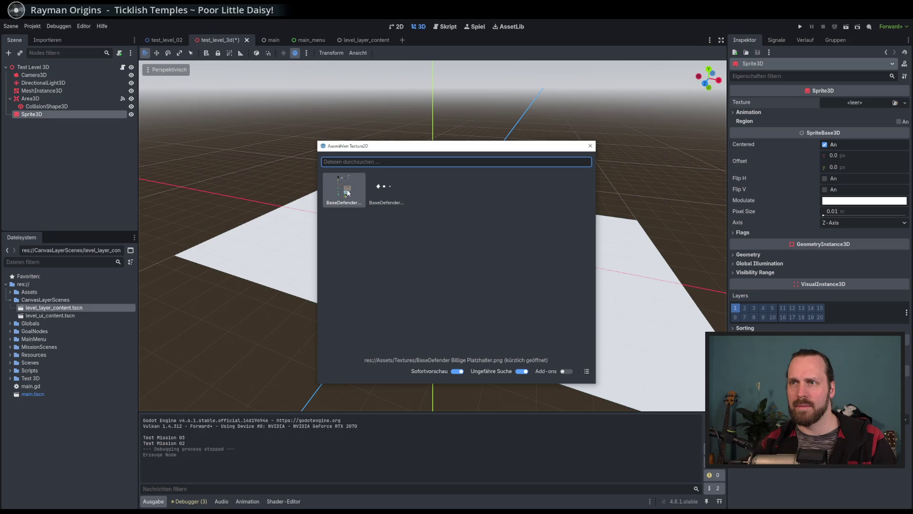
double_click(347, 192)
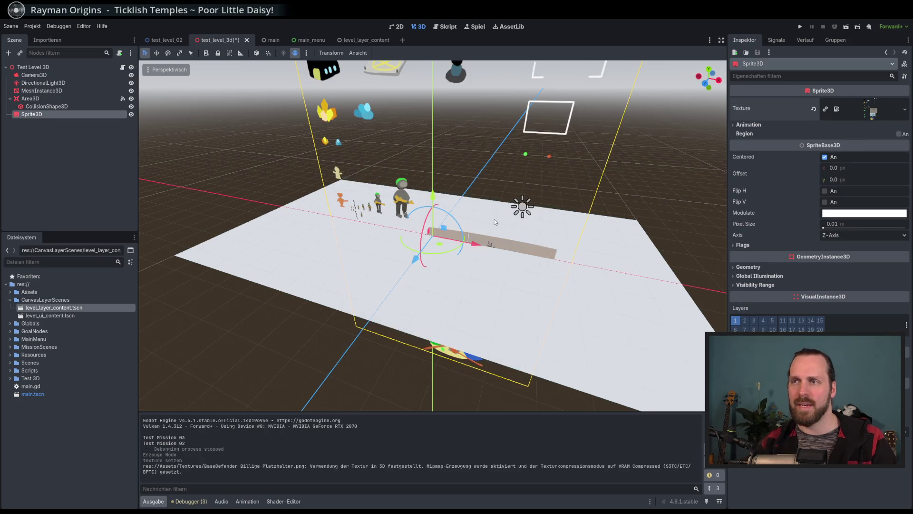